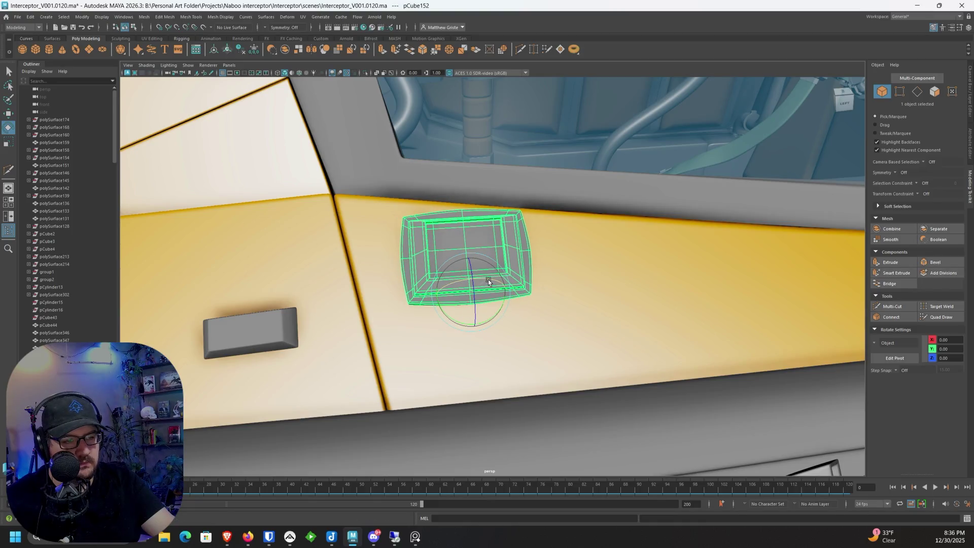
Step: Undo the block's last rotation, pull it out of the door panel and nudge it along X and Y
key(w)
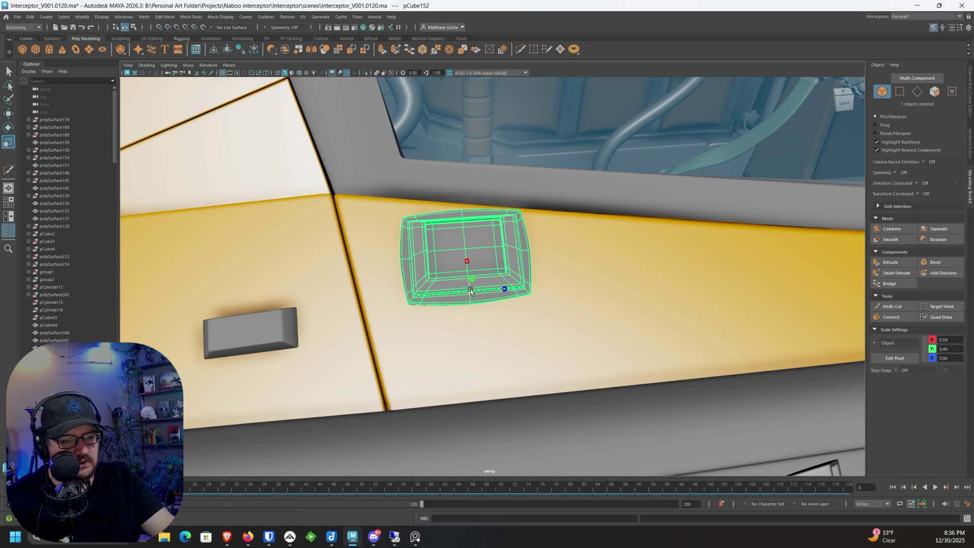
key(ctrl+z)
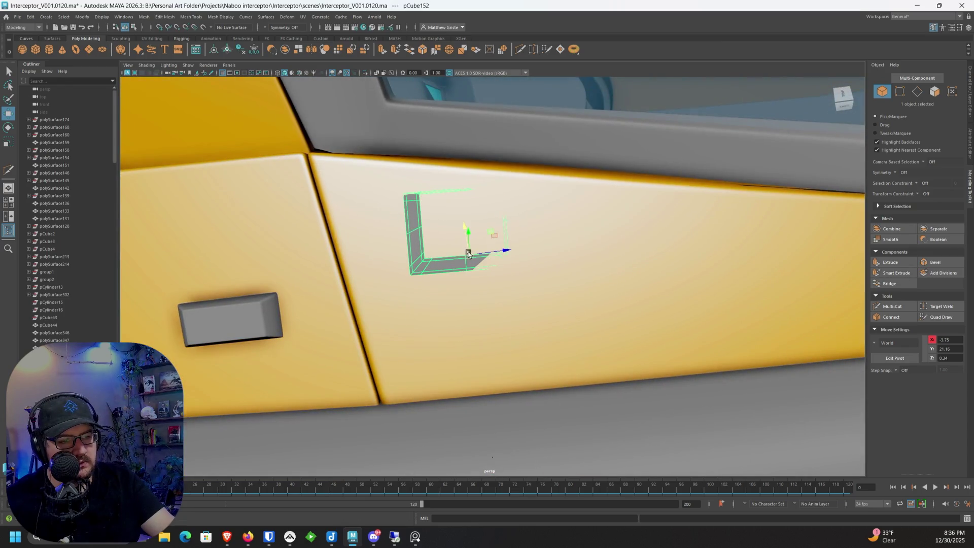
mouse_move(420, 287)
mouse_down()
mouse_move(420, 278)
mouse_move(479, 286)
mouse_up()
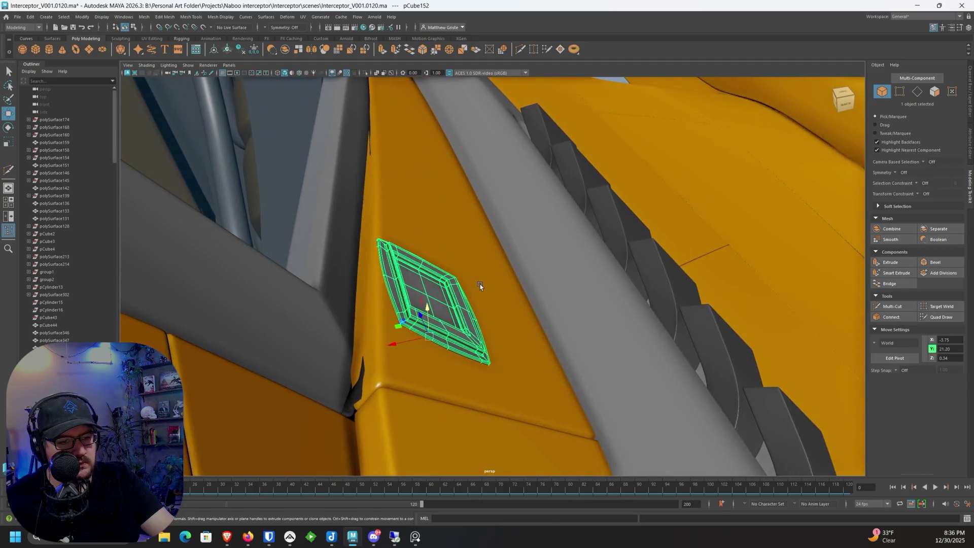
drag(392, 346, 408, 337)
mouse_move(433, 307)
mouse_down()
mouse_move(367, 310)
mouse_move(279, 167)
mouse_up()
scroll(367, 310, down, 5)
click(279, 166)
scroll(431, 283, up, 3)
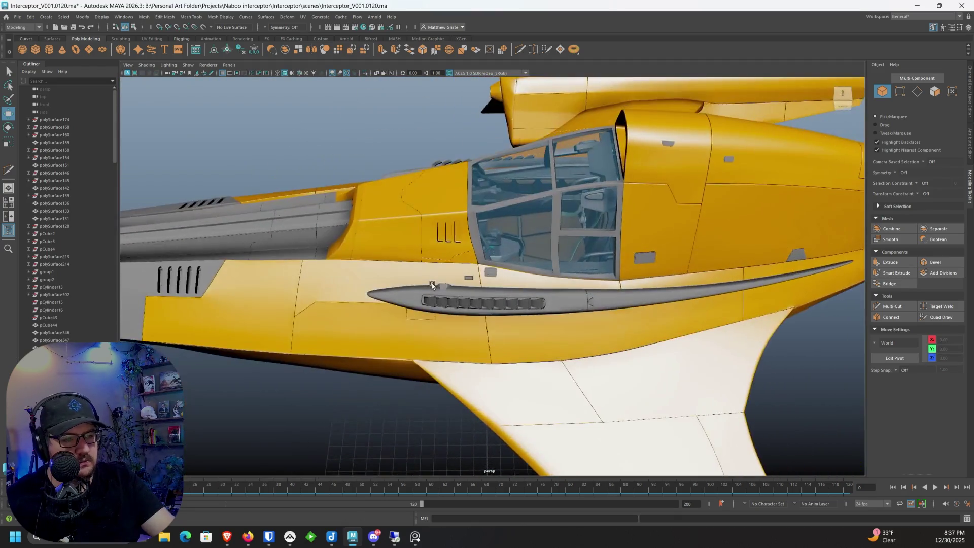
alt+drag(431, 283, 432, 276)
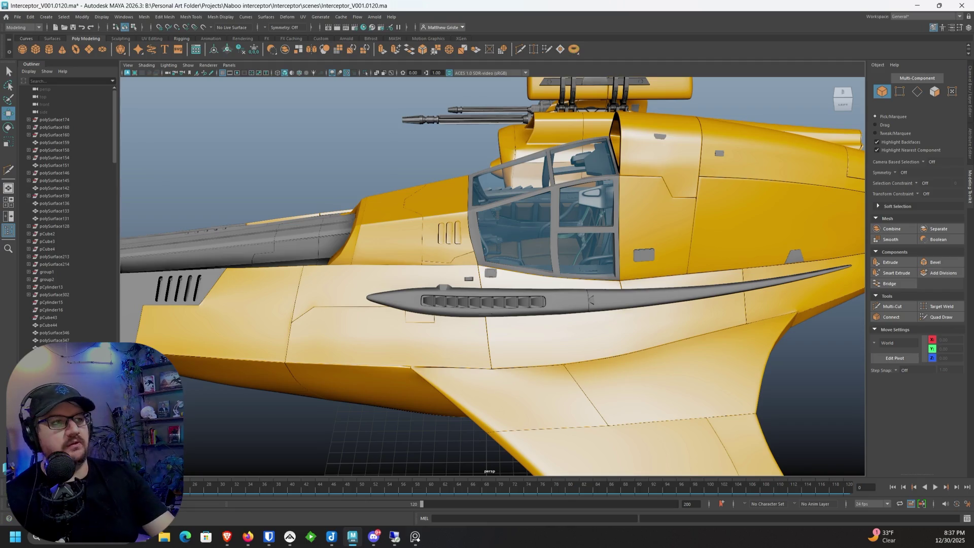
scroll(548, 189, up, 6)
scroll(544, 197, down, 3)
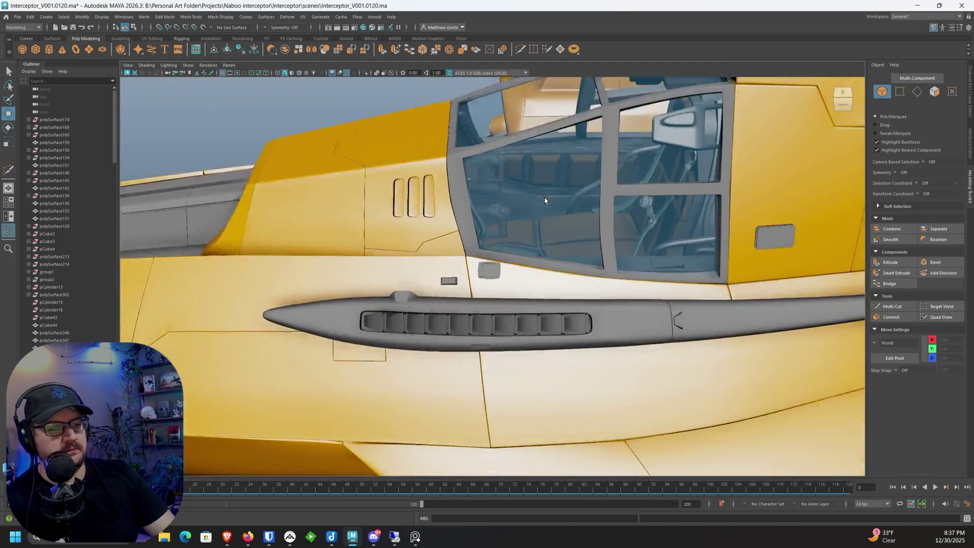
scroll(457, 251, up, 4)
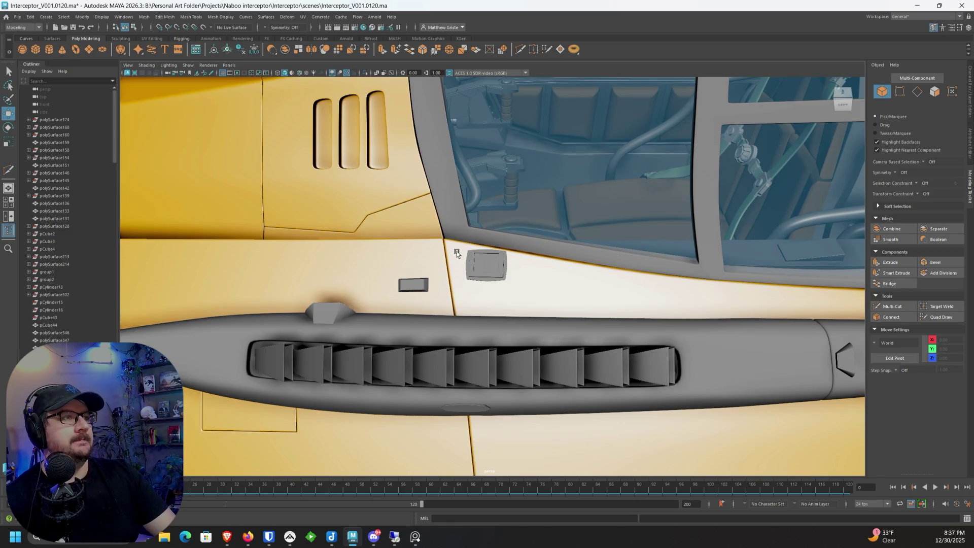
scroll(456, 251, down, 5)
mouse_move(456, 251)
alt+mouse_down()
mouse_move(417, 251)
mouse_move(398, 223)
alt+mouse_up()
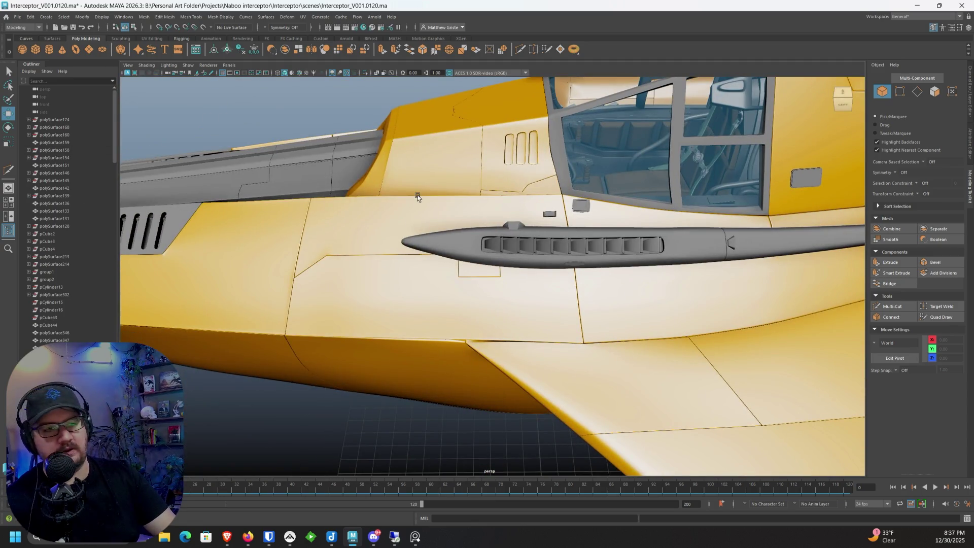
alt+middle_drag(417, 197, 412, 163)
mouse_move(582, 159)
alt+mouse_down()
mouse_move(622, 173)
mouse_move(573, 178)
mouse_move(603, 177)
mouse_move(584, 171)
mouse_move(633, 154)
mouse_move(623, 172)
mouse_move(639, 176)
alt+mouse_up()
click(633, 154)
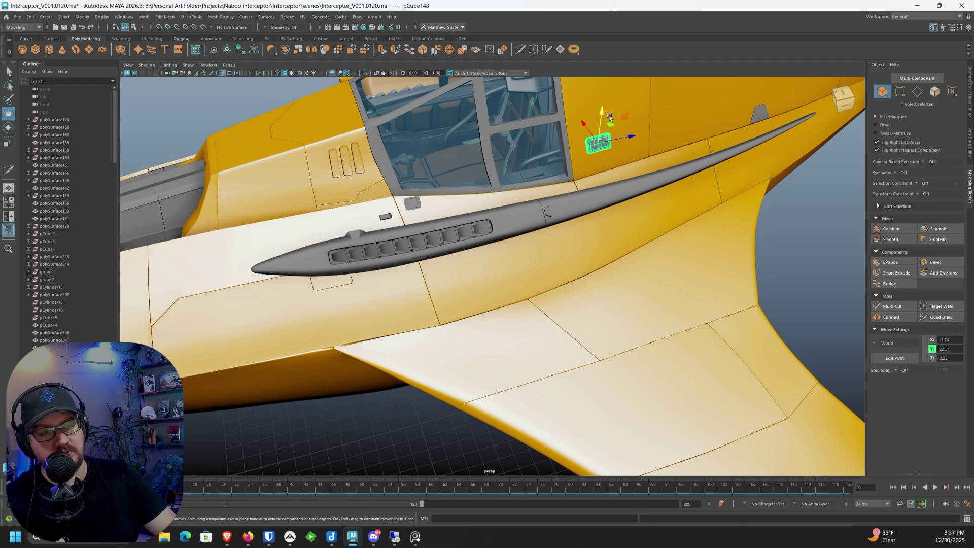
Step: Shift-drag a copy of the bevelled block down onto the lower hull below the vent rail
mouse_move(589, 137)
shift+mouse_down()
mouse_move(625, 176)
mouse_move(395, 239)
mouse_move(384, 293)
mouse_move(437, 312)
mouse_move(439, 322)
mouse_move(407, 325)
mouse_move(417, 324)
shift+mouse_up()
key(e)
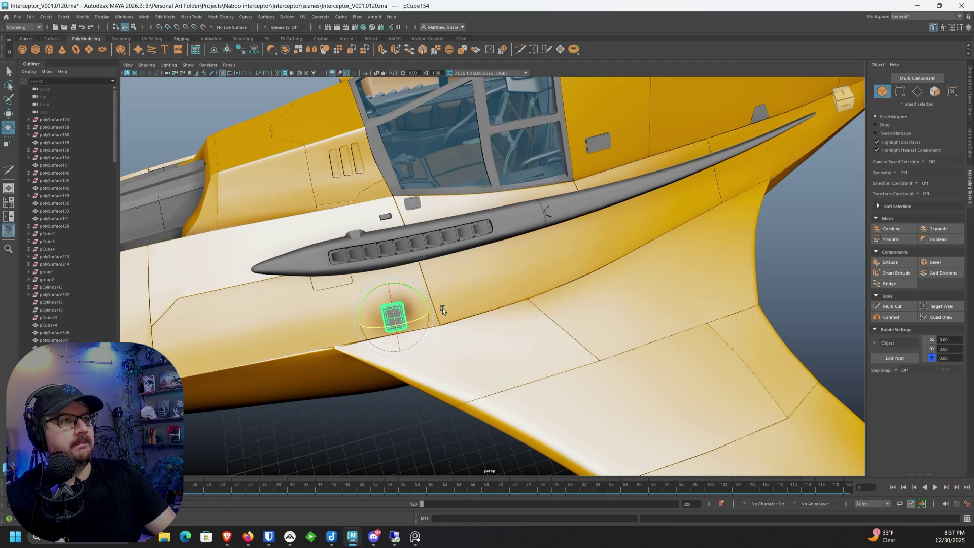
mouse_move(445, 282)
alt+mouse_down()
mouse_move(447, 251)
mouse_move(478, 240)
alt+mouse_up()
mouse_move(479, 240)
alt+right_down()
mouse_move(453, 242)
mouse_move(479, 227)
alt+right_up()
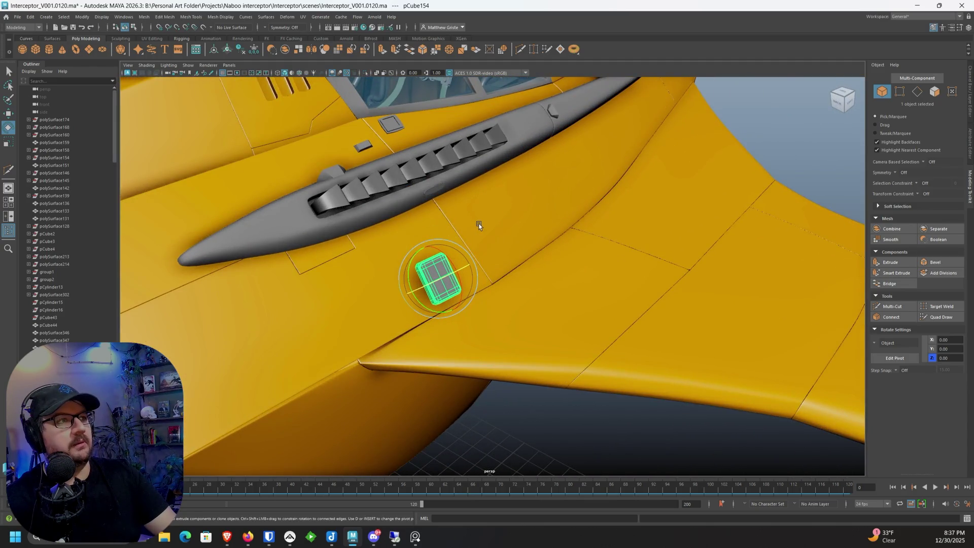
scroll(479, 226, up, 3)
scroll(426, 229, up, 2)
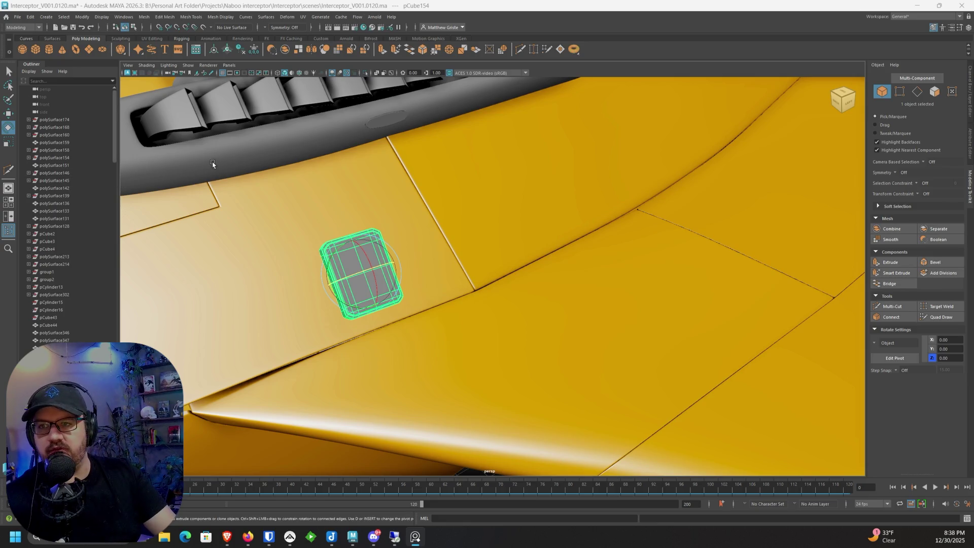
mouse_move(266, 157)
alt+mouse_down()
mouse_move(420, 164)
mouse_move(437, 178)
alt+mouse_up()
Step: Slide, tilt and raise the copy until it sits flush on the hull near the wing root
key(w)
mouse_move(430, 260)
mouse_down()
mouse_move(411, 273)
mouse_move(432, 247)
mouse_move(396, 279)
mouse_move(403, 259)
mouse_move(437, 266)
mouse_move(312, 230)
mouse_move(463, 270)
mouse_move(433, 247)
mouse_up()
key(e)
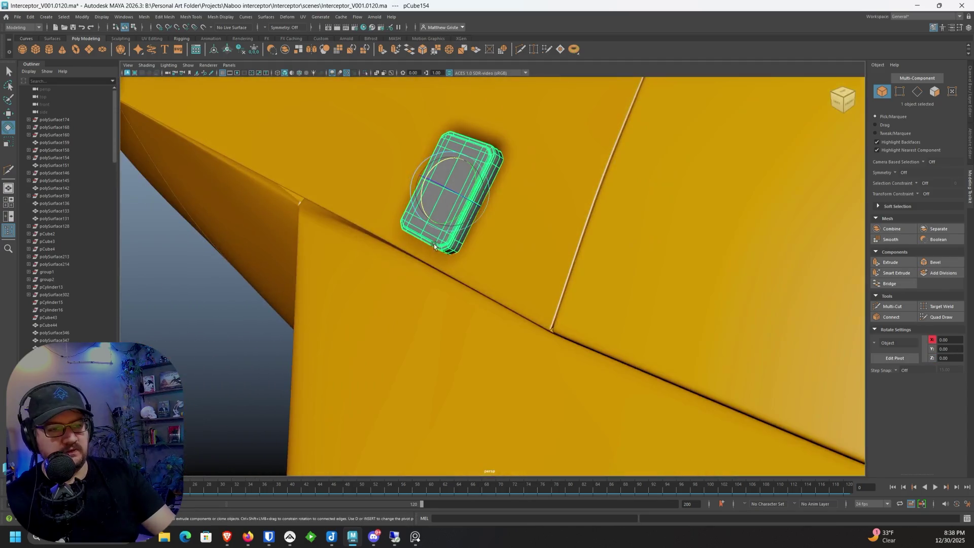
mouse_move(467, 197)
mouse_down()
mouse_move(418, 192)
mouse_move(404, 239)
mouse_move(429, 221)
mouse_move(445, 236)
mouse_move(479, 233)
mouse_move(487, 251)
mouse_move(572, 265)
mouse_move(511, 271)
mouse_up()
key(w)
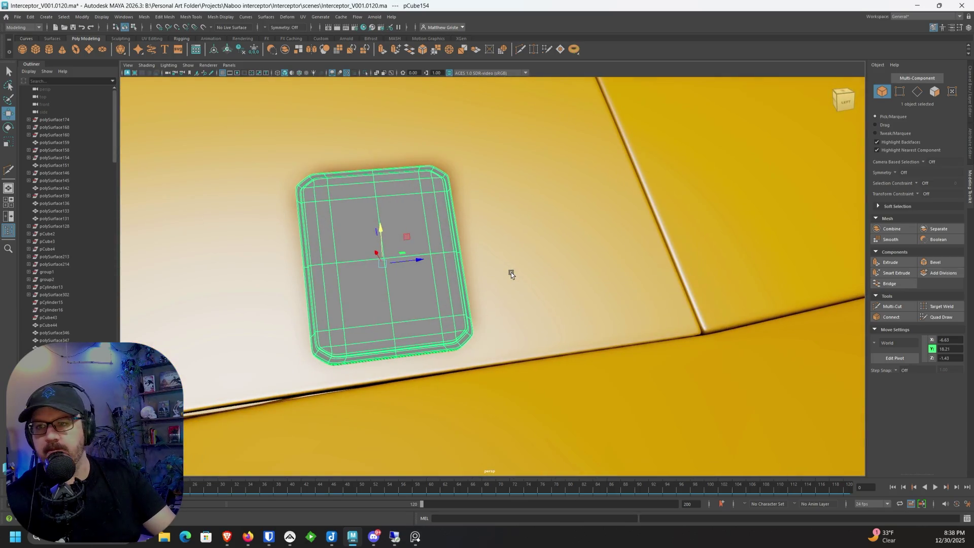
mouse_move(383, 236)
mouse_down()
mouse_move(396, 199)
mouse_move(426, 242)
mouse_move(379, 249)
mouse_up()
key(e)
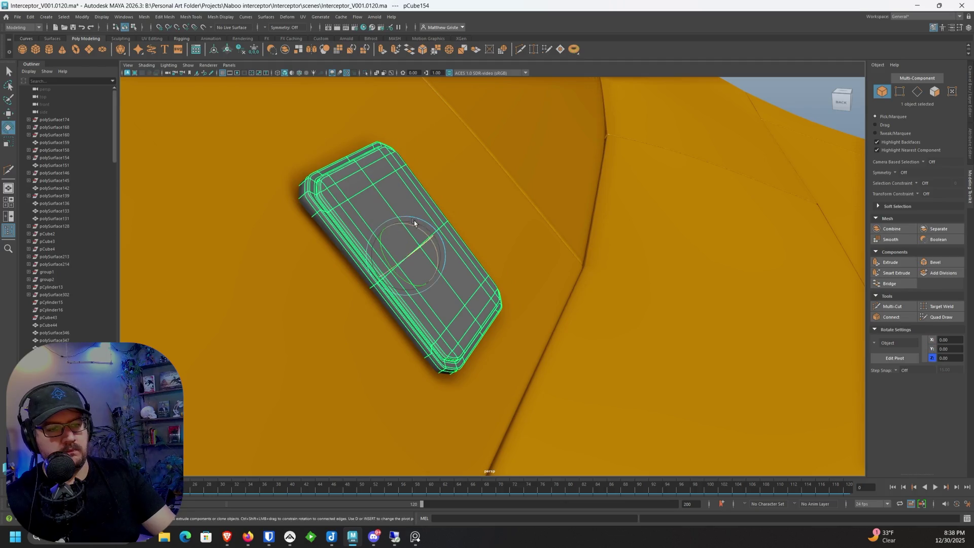
mouse_move(415, 227)
mouse_down()
mouse_move(390, 230)
mouse_move(434, 215)
mouse_move(423, 218)
mouse_move(461, 219)
mouse_up()
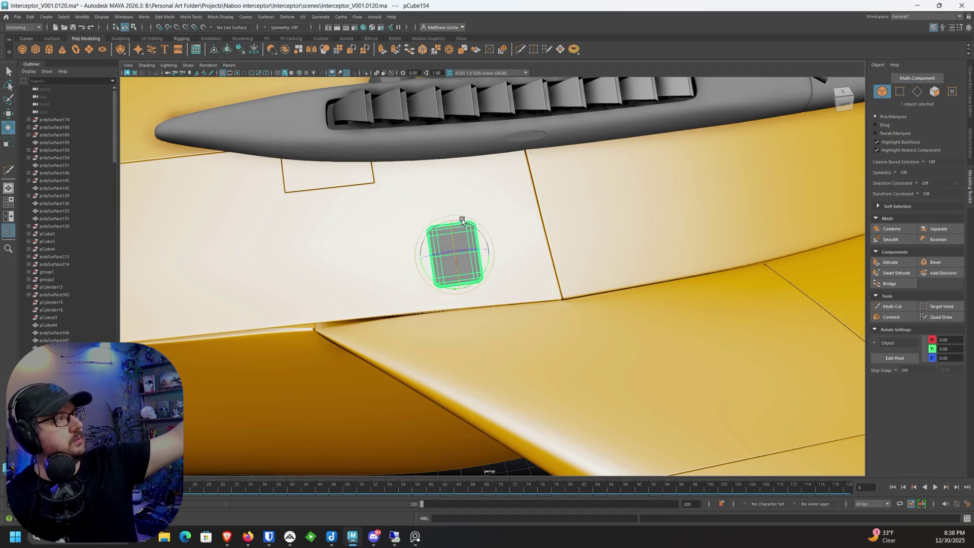
right_click(461, 226)
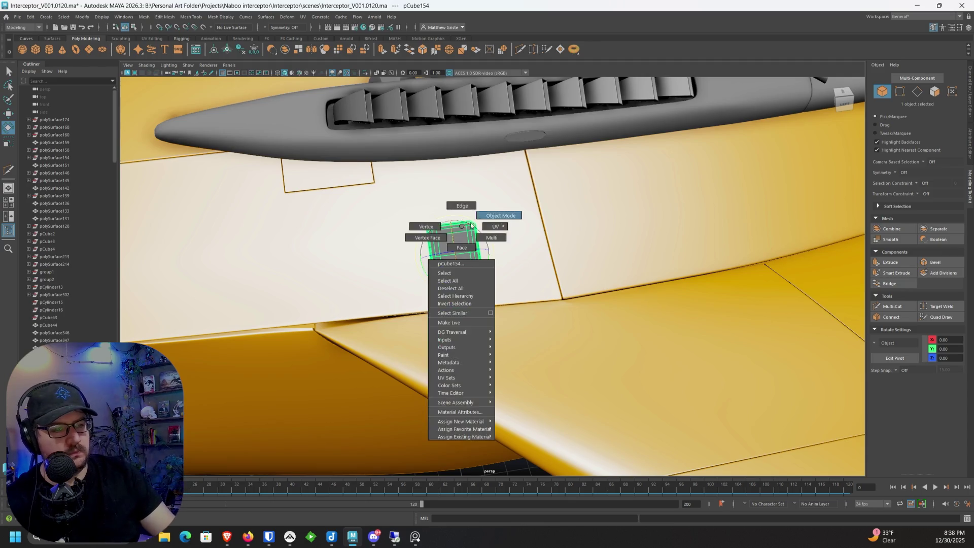
Step: Select the lower fuselage surface beside the wing seam and set its smooth preview to 1
alt+right_drag(461, 227, 441, 238)
mouse_move(441, 238)
alt+mouse_down()
mouse_move(556, 365)
mouse_move(504, 303)
alt+mouse_up()
click(557, 366)
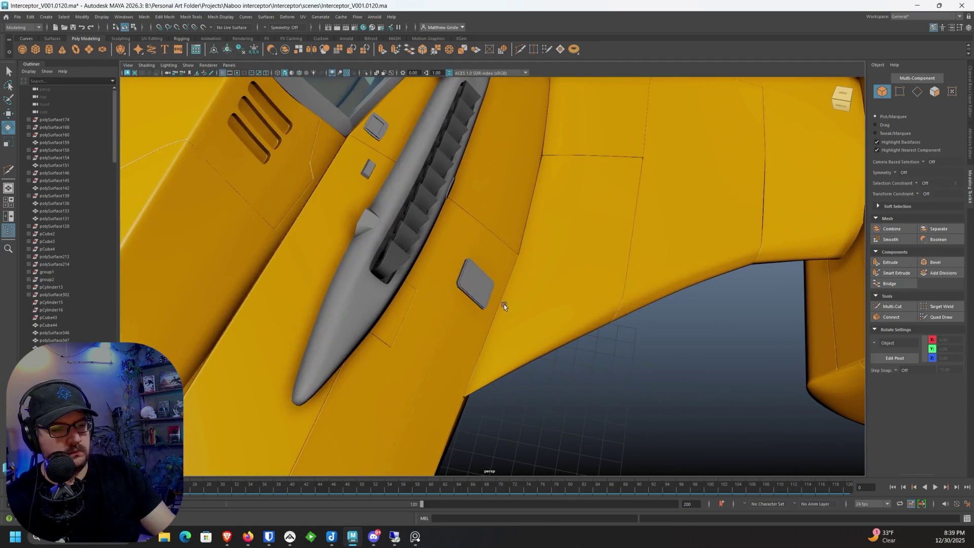
click(490, 294)
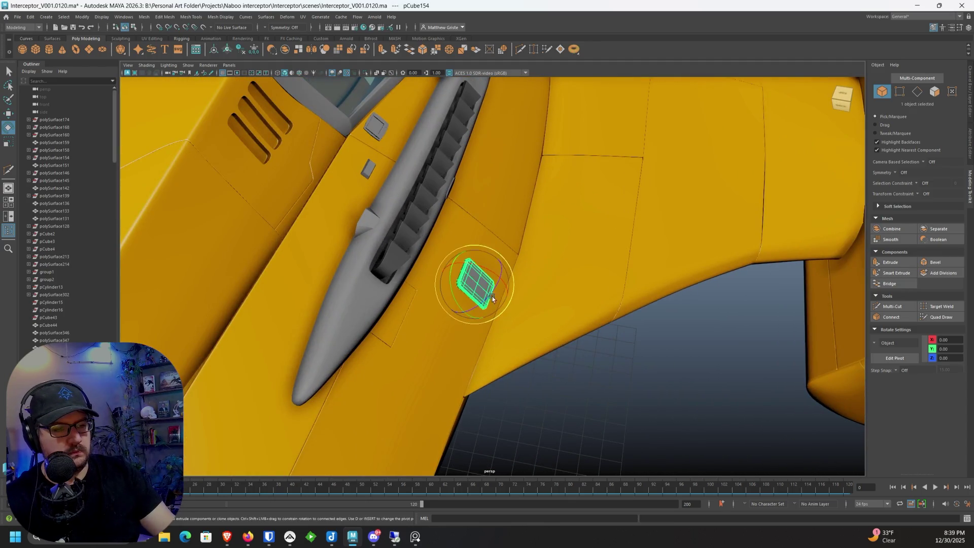
click(609, 370)
mouse_move(608, 370)
alt+mouse_down()
mouse_move(590, 337)
mouse_move(443, 269)
mouse_move(391, 278)
mouse_move(404, 244)
mouse_move(433, 258)
mouse_move(373, 317)
alt+mouse_up()
scroll(578, 333, up, 3)
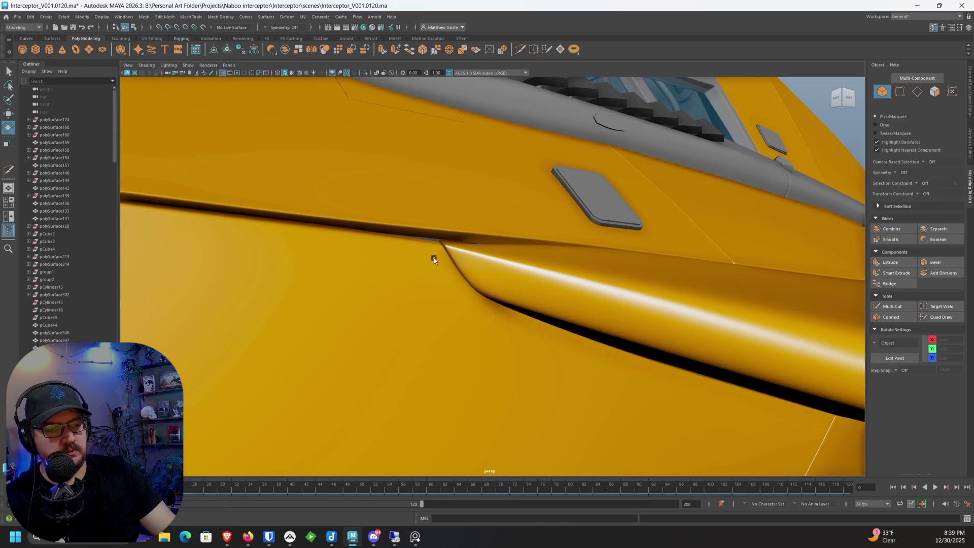
click(434, 258)
scroll(445, 258, up, 3)
click(446, 258)
click(328, 334)
key(1)
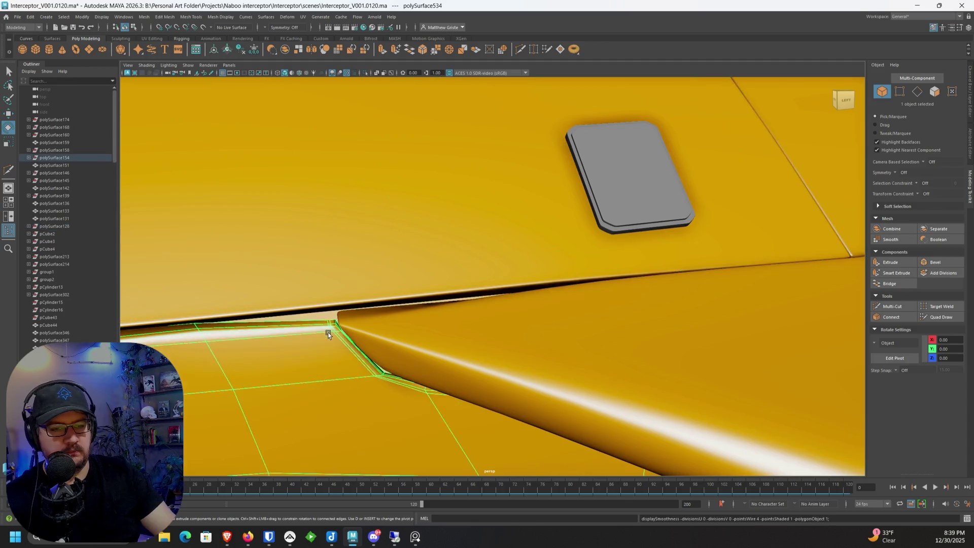
Step: Preview the upper fuselage panel as a smooth mesh with 3
click(322, 294)
mouse_move(321, 293)
alt+mouse_down()
mouse_move(326, 304)
mouse_move(444, 307)
mouse_move(506, 323)
mouse_move(496, 322)
alt+mouse_up()
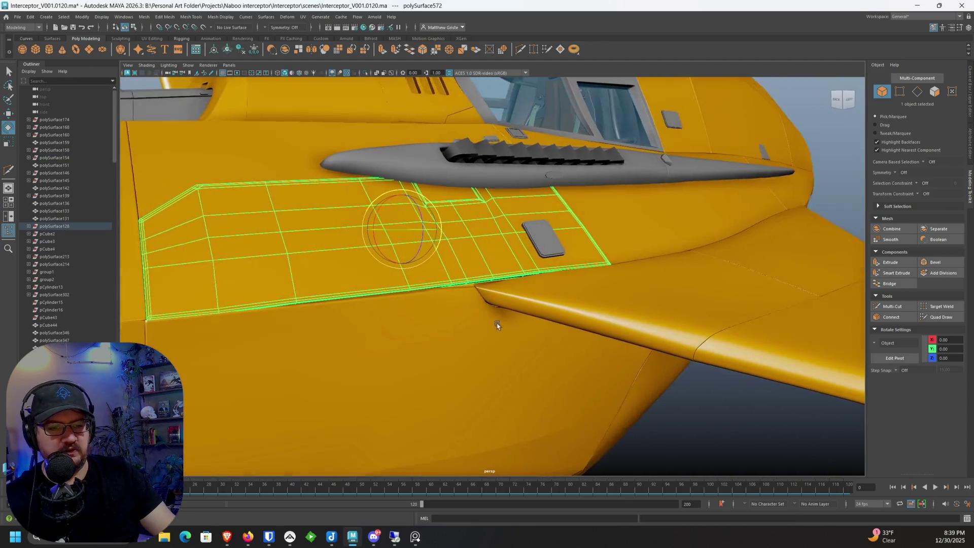
click(427, 318)
click(411, 285)
key(1)
key(3)
click(424, 327)
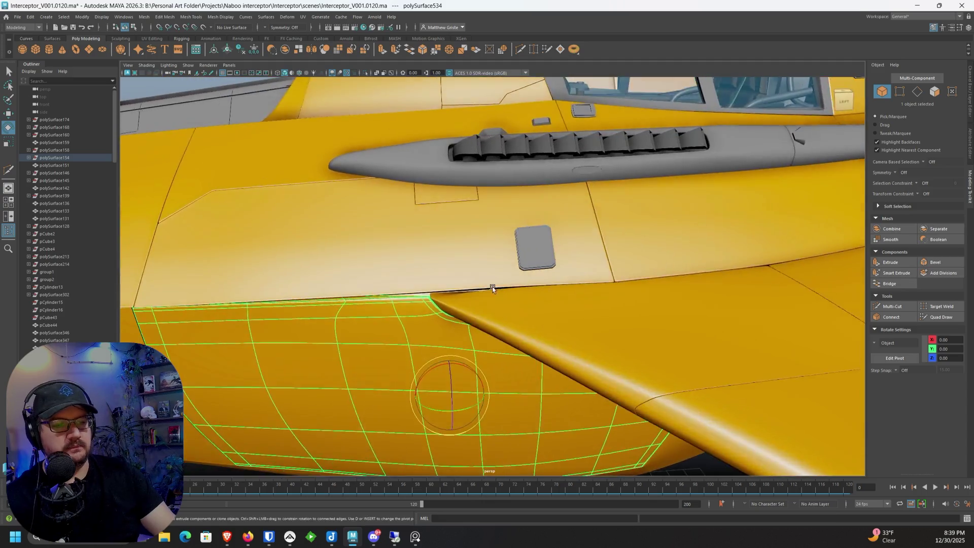
Step: Reselect the grey block copy pCube154 beside the wing seam
scroll(495, 285, up, 3)
mouse_move(458, 304)
alt+mouse_down()
mouse_move(558, 307)
mouse_move(513, 306)
mouse_move(588, 291)
mouse_move(476, 332)
mouse_move(490, 328)
mouse_move(352, 267)
mouse_move(257, 86)
alt+mouse_up()
scroll(498, 306, down, 1)
scroll(507, 309, down, 2)
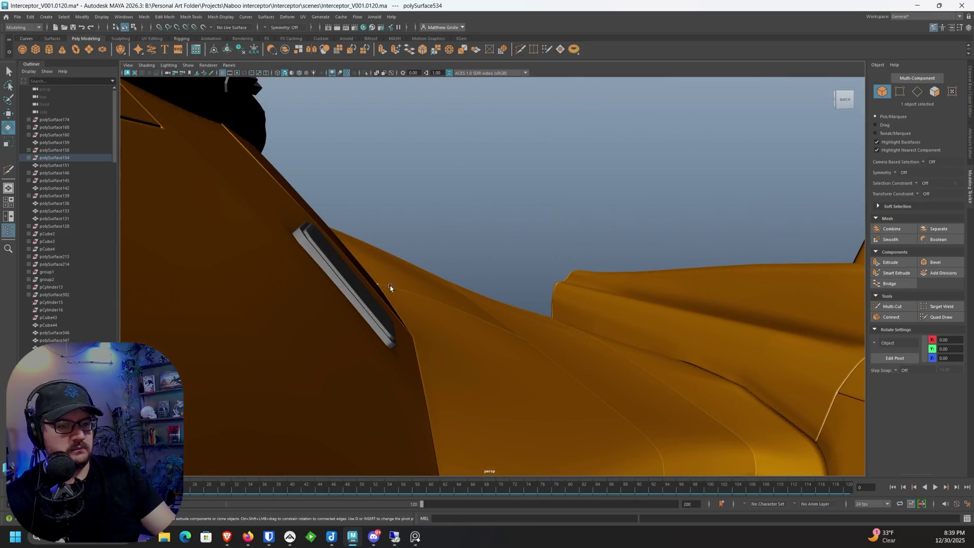
click(358, 282)
click(245, 17)
mouse_move(287, 17)
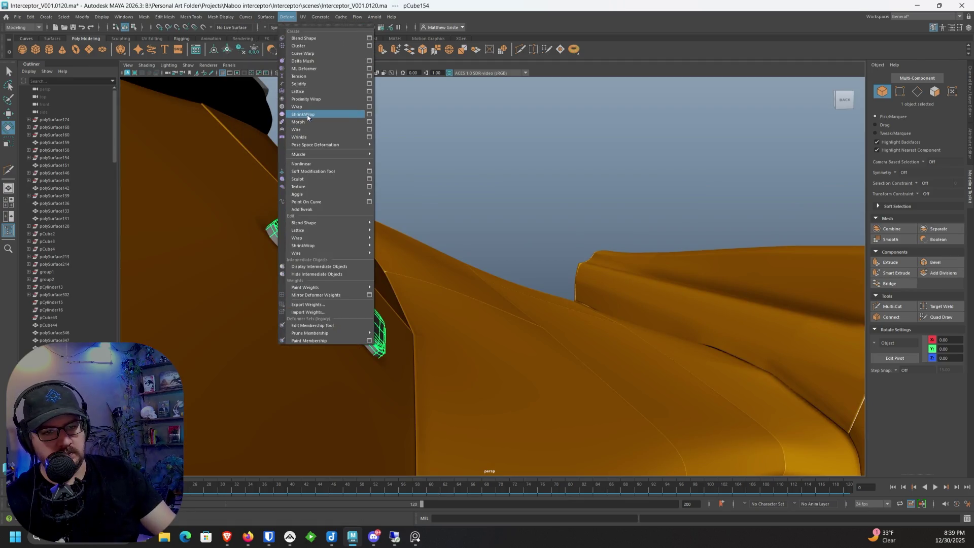
Step: Wrap pCube154 in a lattice and pull its top-end points down toward the hull
key(Escape)
right_drag(273, 226, 273, 202)
drag(157, 161, 300, 263)
key(w)
mouse_move(272, 201)
mouse_down()
mouse_move(233, 226)
mouse_move(246, 229)
mouse_up()
mouse_move(370, 355)
mouse_down()
mouse_move(386, 332)
mouse_move(380, 319)
mouse_up()
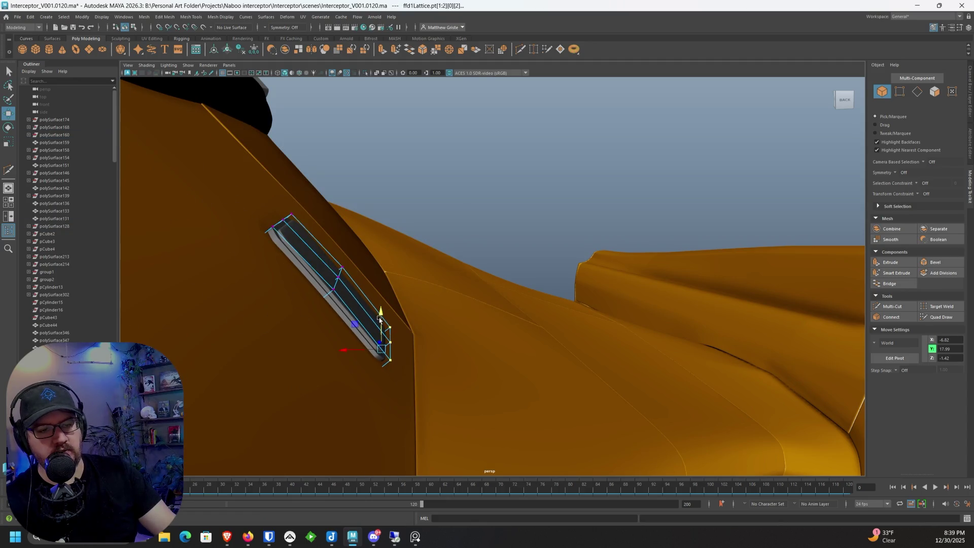
Step: Nudge another row of lattice points down, then return to top view and select pCube154
mouse_move(347, 268)
alt+mouse_down()
mouse_move(365, 256)
mouse_move(309, 265)
alt+mouse_up()
drag(358, 223, 544, 254)
alt+drag(545, 254, 511, 257)
mouse_move(663, 230)
alt+mouse_down()
mouse_move(607, 226)
mouse_move(496, 254)
mouse_move(365, 256)
alt+mouse_up()
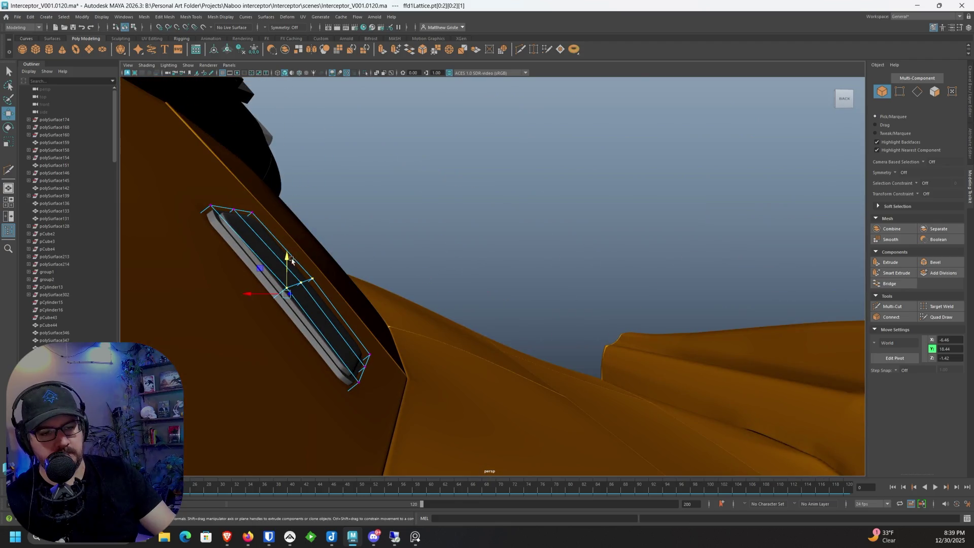
drag(285, 261, 284, 265)
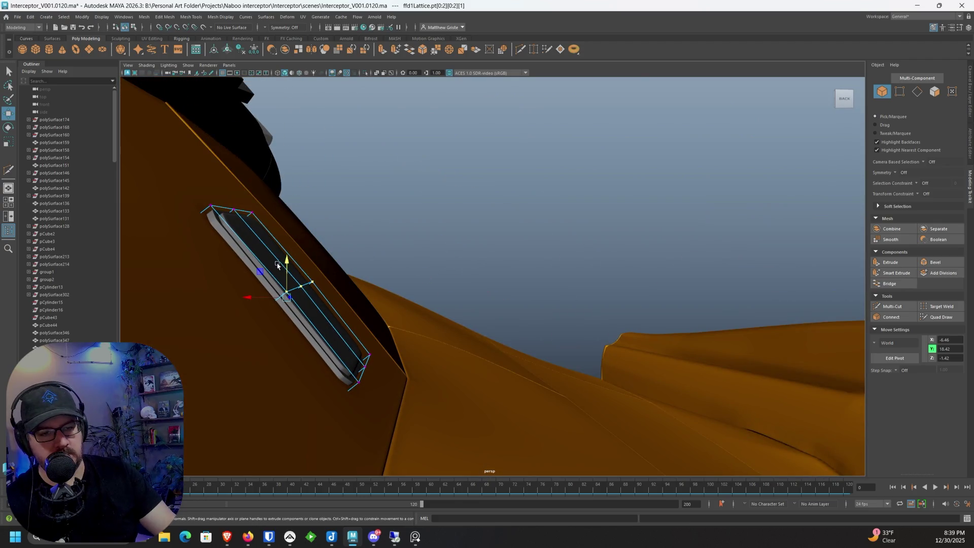
mouse_move(256, 259)
right_down()
mouse_move(274, 248)
mouse_move(256, 259)
right_up()
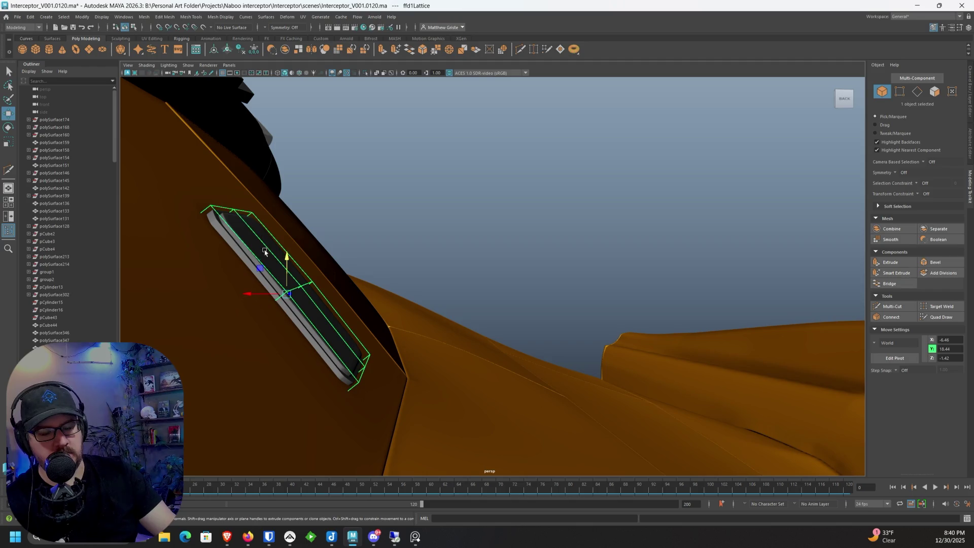
key(bracketleft)
click(363, 227)
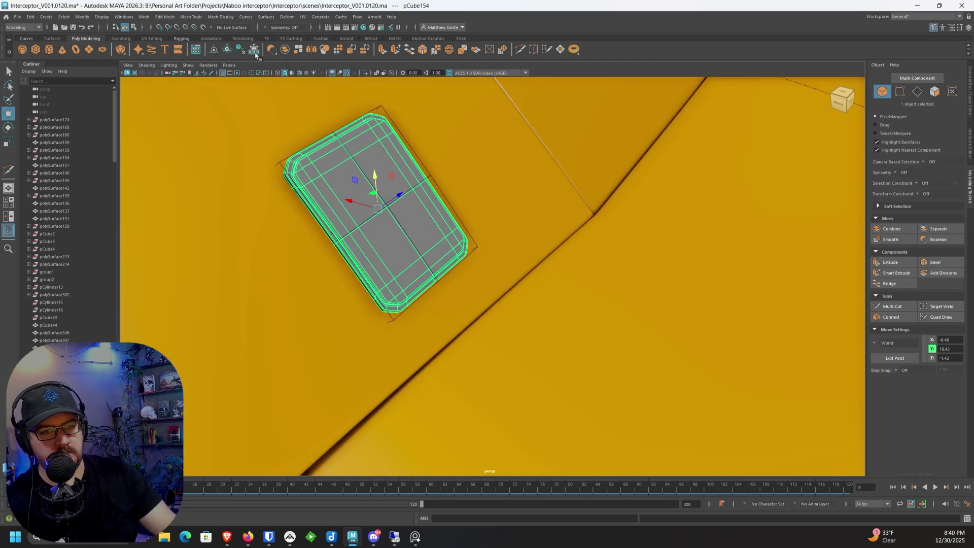
Step: Delete history on pCube154 to bake the bend and remove the lattice
key(alt+shift+d)
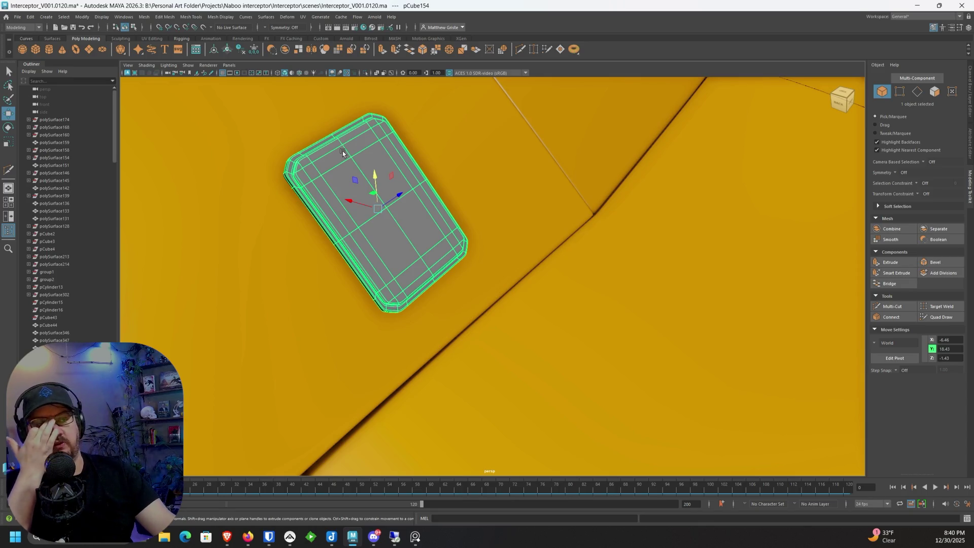
scroll(343, 153, down, 8)
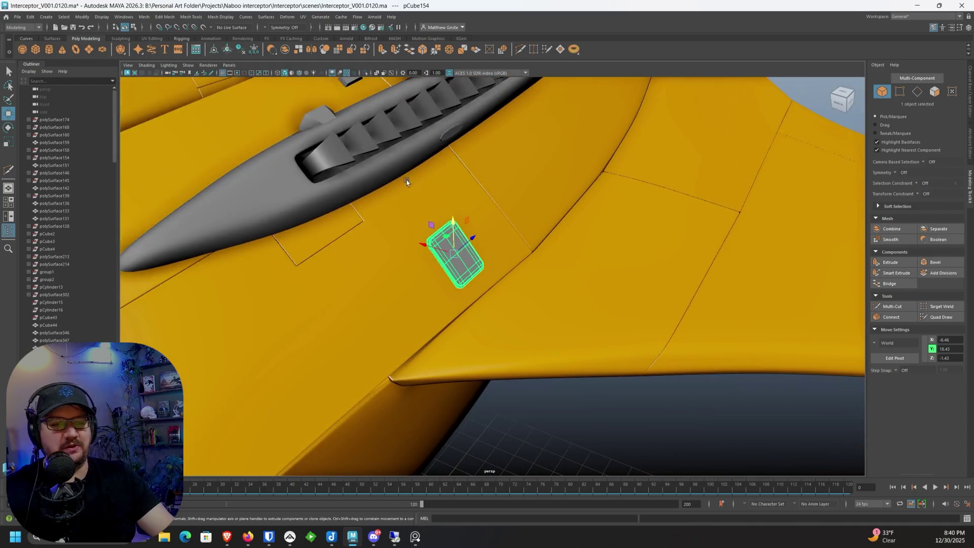
mouse_move(448, 217)
alt+mouse_down()
mouse_move(589, 241)
mouse_move(573, 257)
alt+mouse_up()
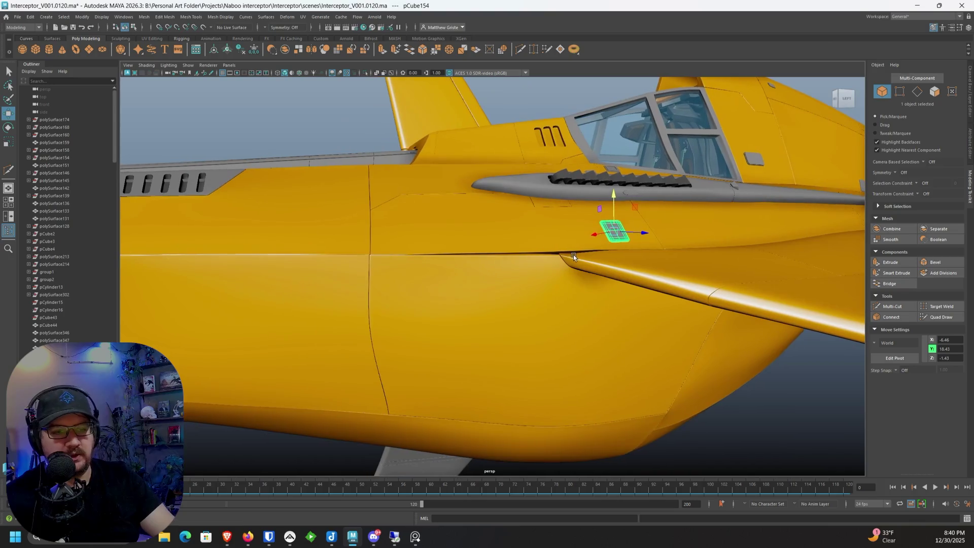
scroll(494, 265, up, 3)
alt+drag(459, 265, 315, 272)
alt+right_drag(316, 272, 576, 278)
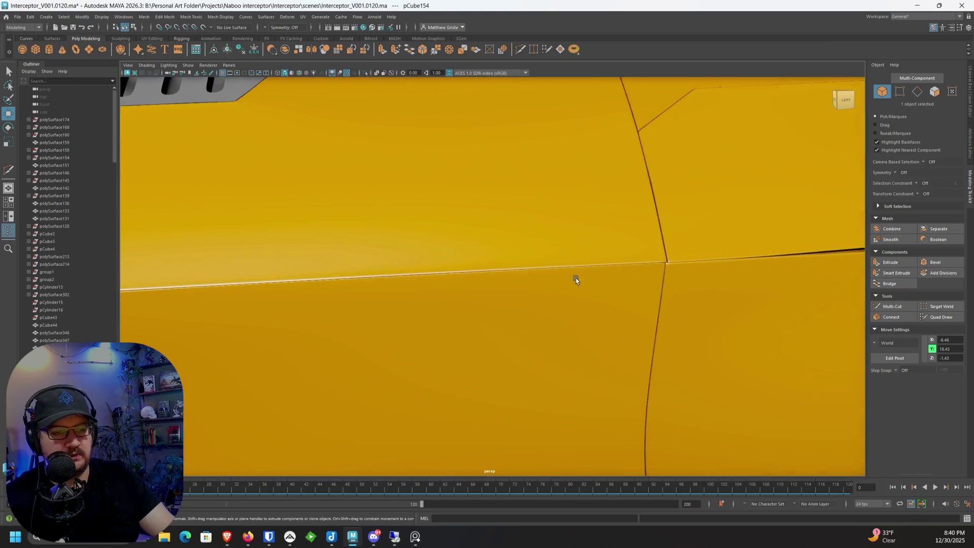
mouse_move(576, 278)
alt+mouse_down()
mouse_move(515, 301)
mouse_move(634, 286)
mouse_move(594, 283)
mouse_move(598, 260)
mouse_move(393, 263)
alt+mouse_up()
Step: Inspect the hull panels around the vertical door seam junction
click(598, 260)
click(393, 263)
click(383, 239)
click(431, 238)
scroll(457, 238, down, 10)
mouse_move(491, 237)
alt+mouse_down()
mouse_move(498, 252)
mouse_move(565, 268)
mouse_move(504, 271)
mouse_move(529, 283)
mouse_move(456, 290)
alt+mouse_up()
click(504, 271)
scroll(494, 278, up, 10)
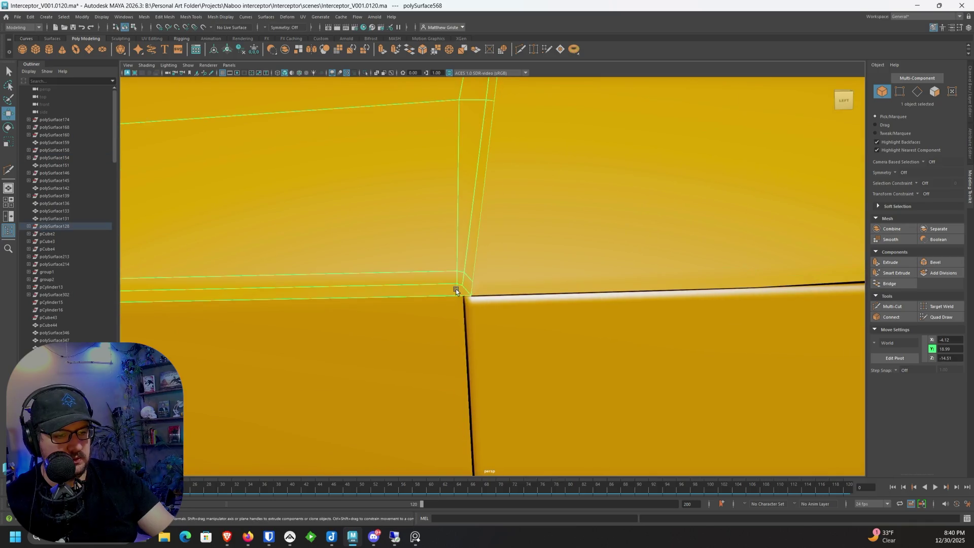
click(463, 309)
scroll(464, 305, down, 10)
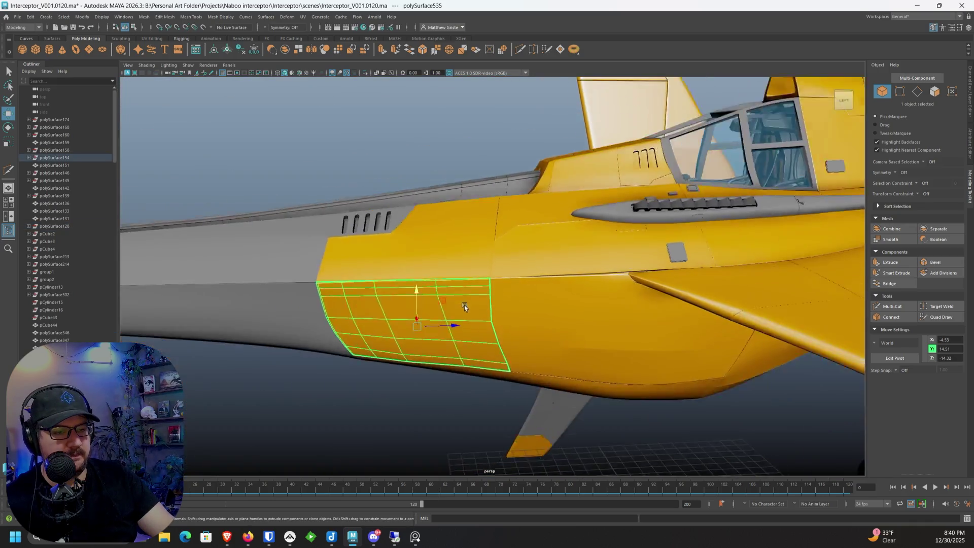
mouse_move(460, 325)
alt+mouse_down()
mouse_move(606, 301)
mouse_move(472, 295)
alt+mouse_up()
scroll(472, 296, up, 5)
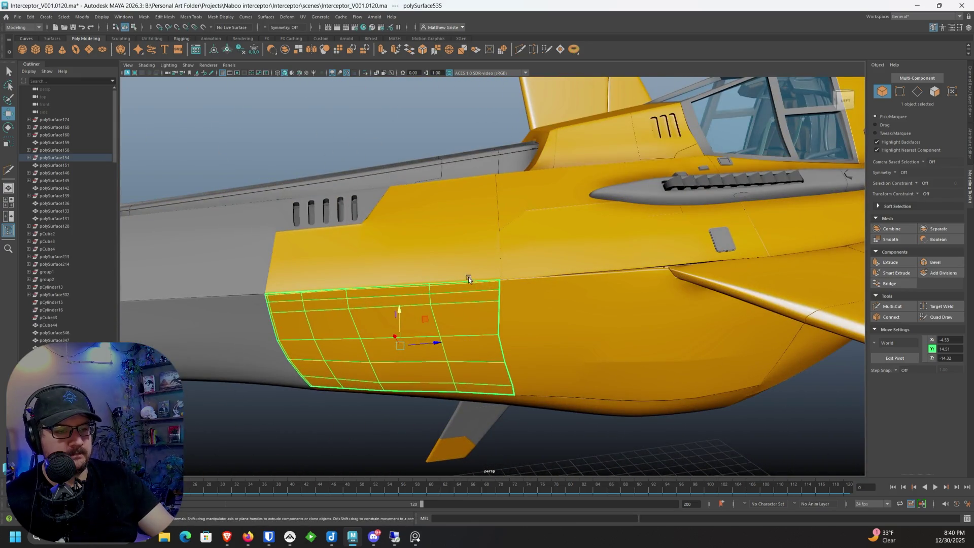
key(4)
key(5)
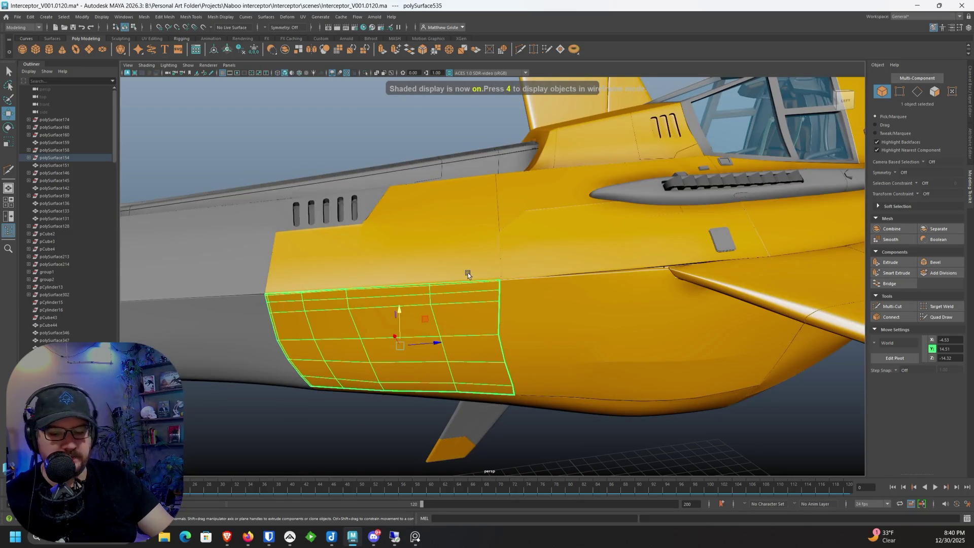
click(469, 273)
click(543, 261)
click(546, 320)
click(559, 432)
scroll(559, 433, down, 2)
mouse_move(561, 426)
alt+mouse_down()
mouse_move(582, 417)
mouse_move(544, 430)
mouse_move(476, 400)
mouse_move(573, 426)
mouse_move(571, 441)
mouse_move(529, 398)
mouse_move(496, 394)
mouse_move(537, 370)
alt+mouse_up()
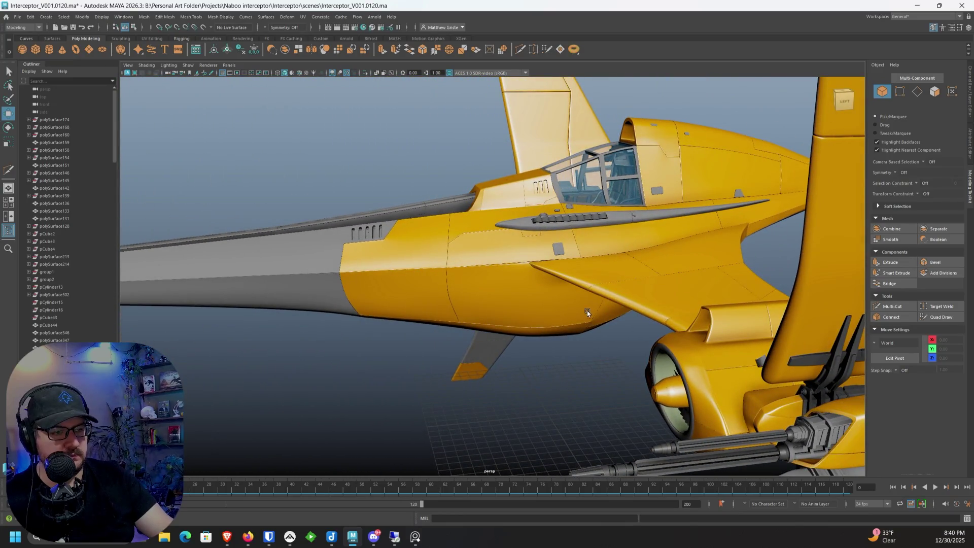
Step: Orbit around the fuselage underside and select the small grey panel block below the cockpit
scroll(494, 381, up, 5)
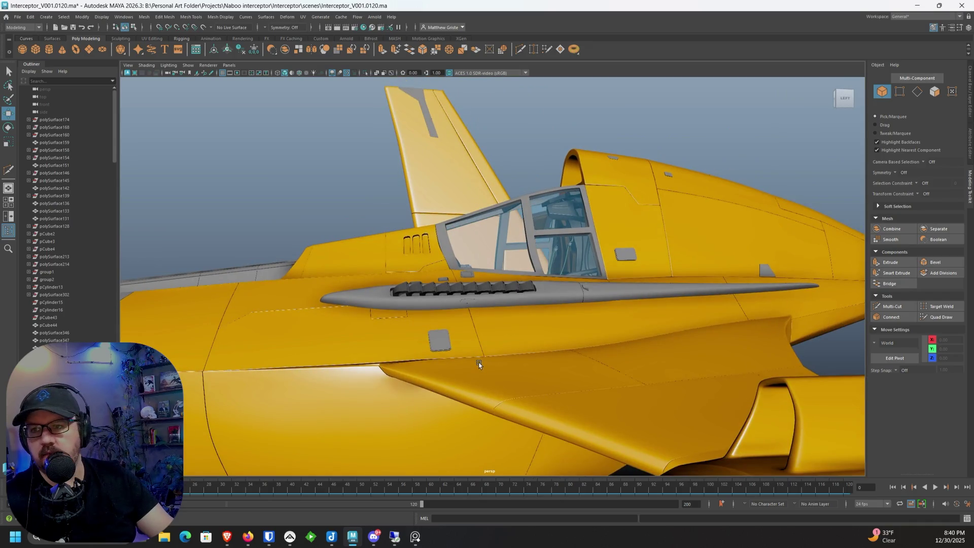
mouse_move(410, 388)
alt+mouse_down()
mouse_move(511, 279)
mouse_move(518, 286)
alt+mouse_up()
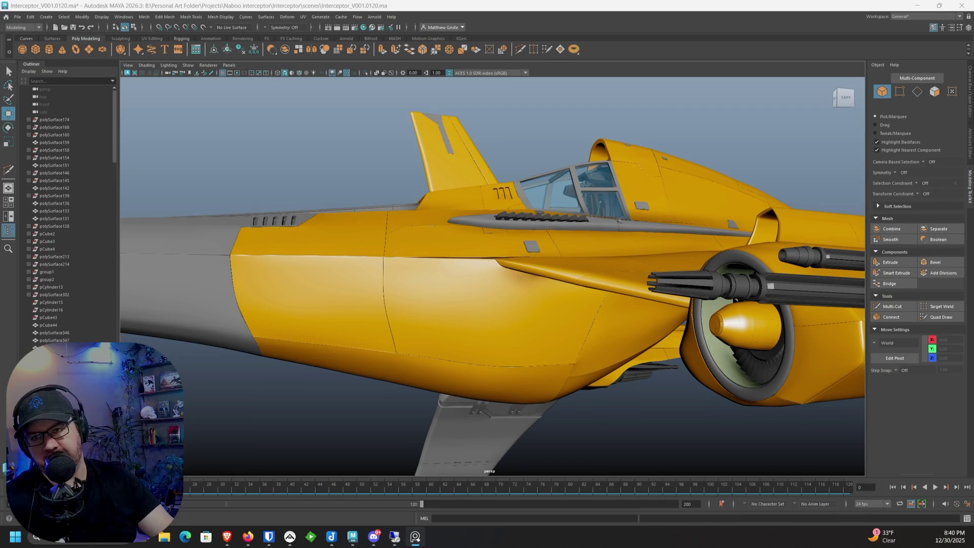
alt+drag(397, 243, 570, 229)
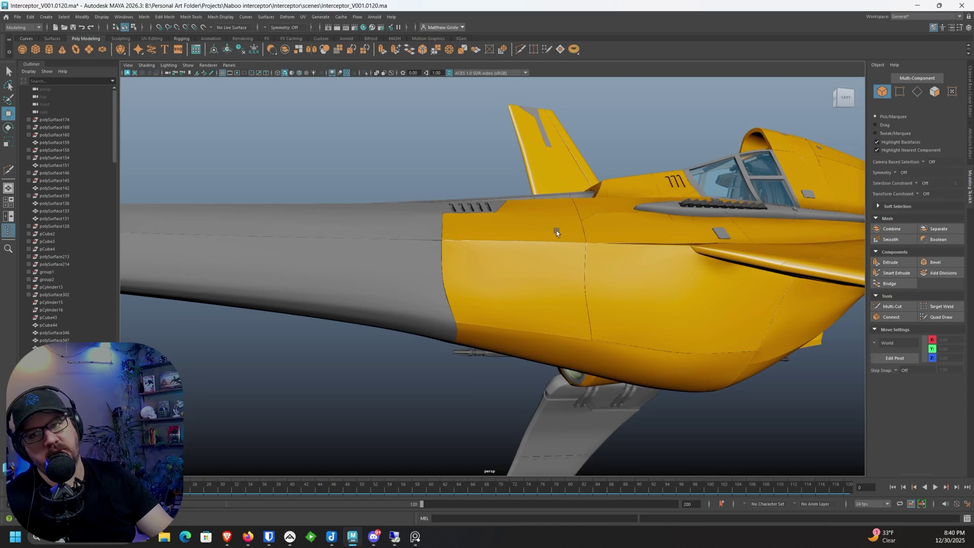
scroll(741, 237, up, 10)
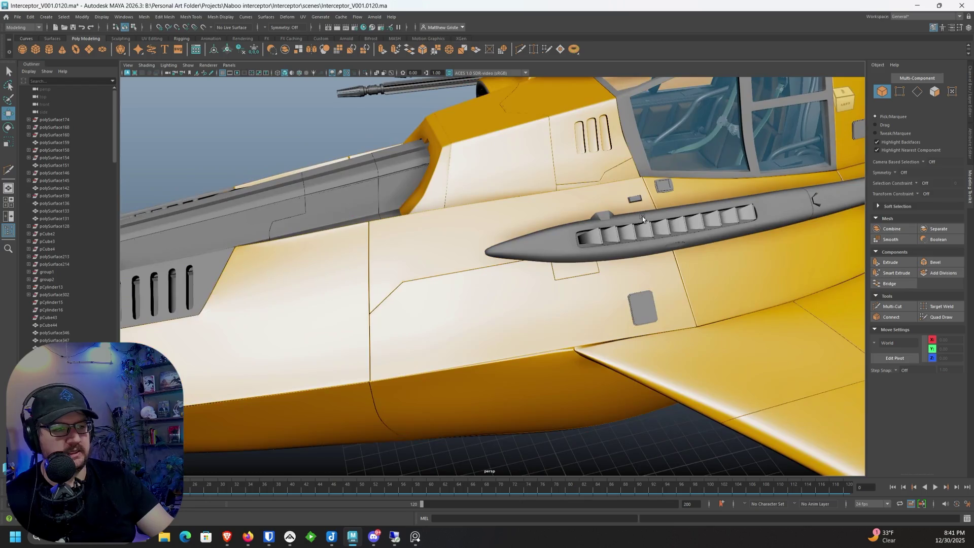
click(614, 197)
mouse_move(615, 197)
alt+mouse_down()
mouse_move(613, 227)
mouse_move(355, 233)
mouse_move(346, 291)
mouse_move(358, 344)
mouse_move(419, 343)
mouse_move(448, 316)
alt+mouse_up()
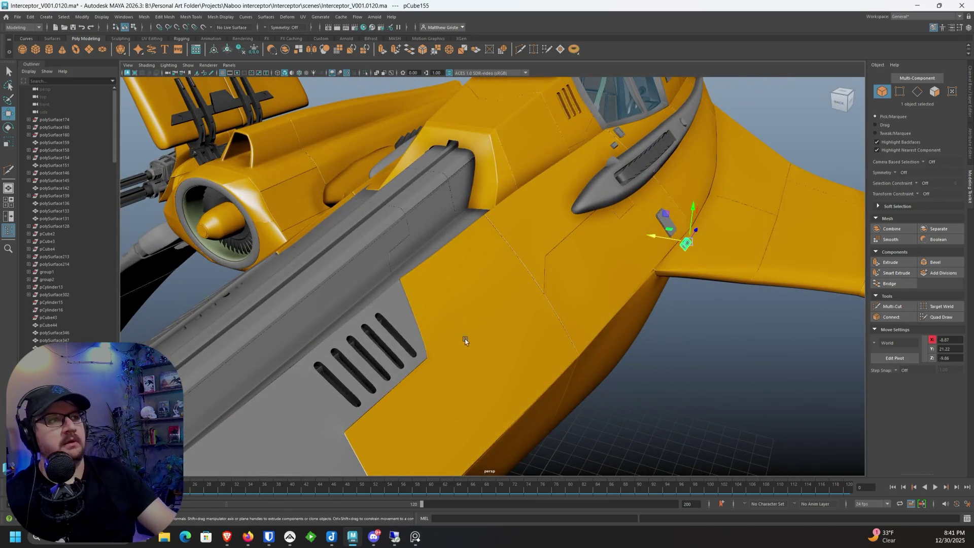
Step: Slide the block along X toward the seam and rotate it about 90° upright
mouse_move(463, 351)
alt+mouse_down()
mouse_move(533, 402)
mouse_move(555, 299)
alt+mouse_up()
mouse_move(624, 119)
mouse_down()
mouse_move(591, 118)
mouse_move(602, 160)
mouse_move(519, 241)
mouse_move(511, 151)
mouse_up()
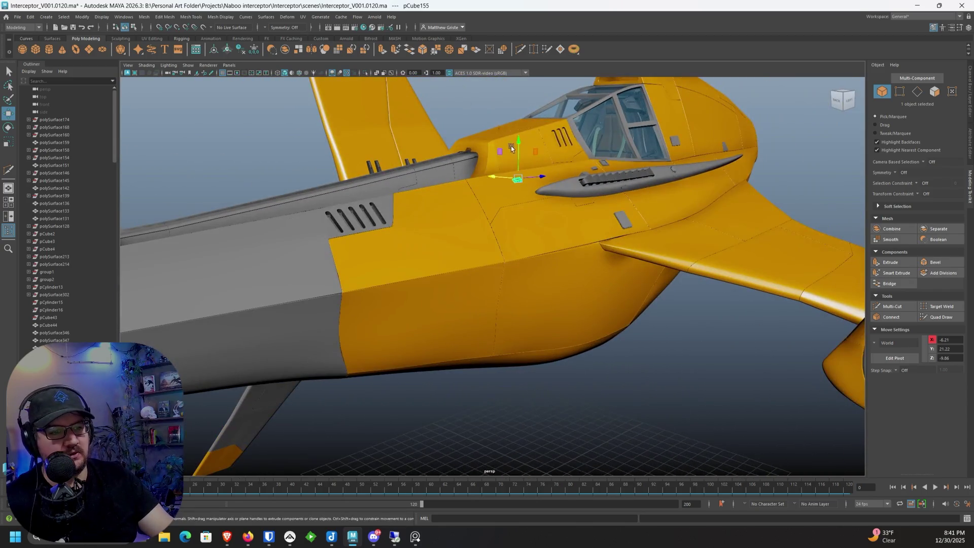
mouse_move(507, 239)
mouse_down()
mouse_move(486, 239)
mouse_move(494, 238)
mouse_up()
scroll(495, 239, up, 5)
scroll(516, 274, up, 5)
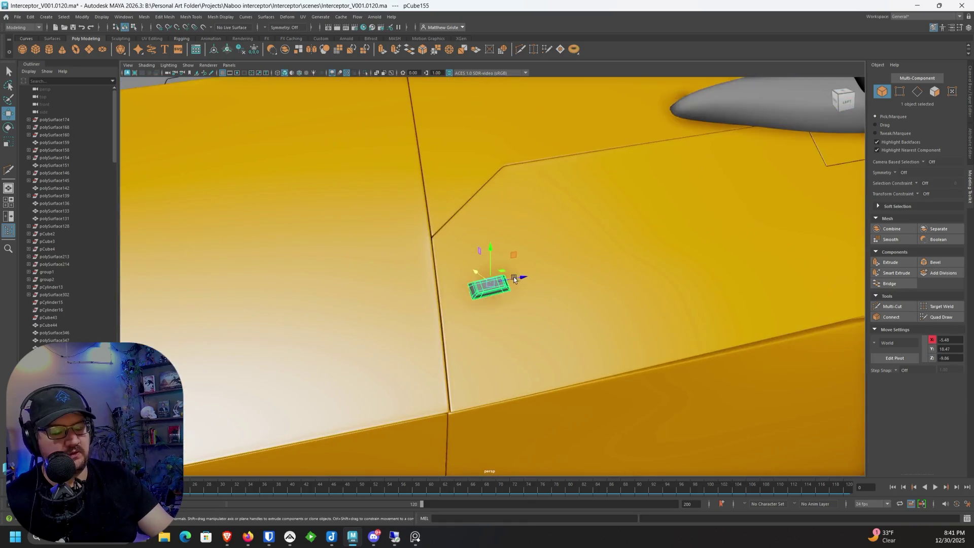
key(e)
mouse_move(535, 229)
mouse_down()
mouse_move(504, 213)
mouse_move(501, 190)
mouse_move(509, 222)
mouse_move(546, 202)
mouse_move(501, 219)
mouse_move(629, 213)
mouse_move(561, 202)
mouse_move(638, 172)
mouse_up()
Step: Lower the block, tilt it to match the seam and push it along Z into the hull
key(w)
key(f)
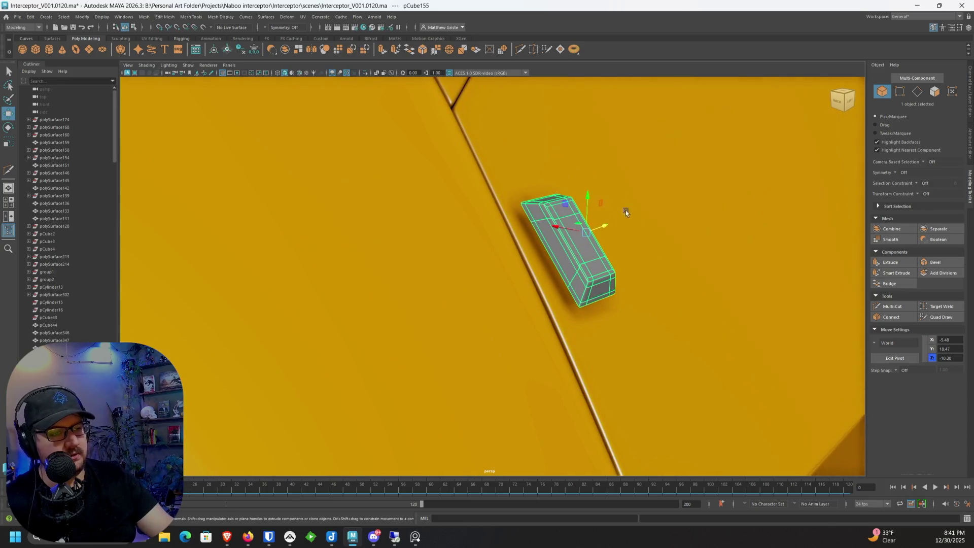
mouse_move(587, 205)
mouse_down()
mouse_move(584, 229)
mouse_move(569, 234)
mouse_up()
key(e)
drag(433, 269, 442, 256)
key(w)
mouse_move(413, 253)
mouse_down()
mouse_move(457, 254)
mouse_move(382, 250)
mouse_move(664, 261)
mouse_move(817, 297)
mouse_move(632, 267)
mouse_move(528, 265)
mouse_move(493, 238)
mouse_move(473, 236)
mouse_move(469, 250)
mouse_move(492, 238)
mouse_move(715, 261)
mouse_up()
key(e)
key(w)
drag(768, 241, 756, 239)
mouse_move(756, 238)
alt+right_down()
mouse_move(698, 252)
mouse_move(707, 251)
mouse_move(635, 240)
alt+right_up()
Step: Check the block from the nose and underside, then reselect it for rotating
mouse_move(634, 239)
alt+mouse_down()
mouse_move(681, 266)
mouse_move(750, 390)
alt+mouse_up()
click(763, 407)
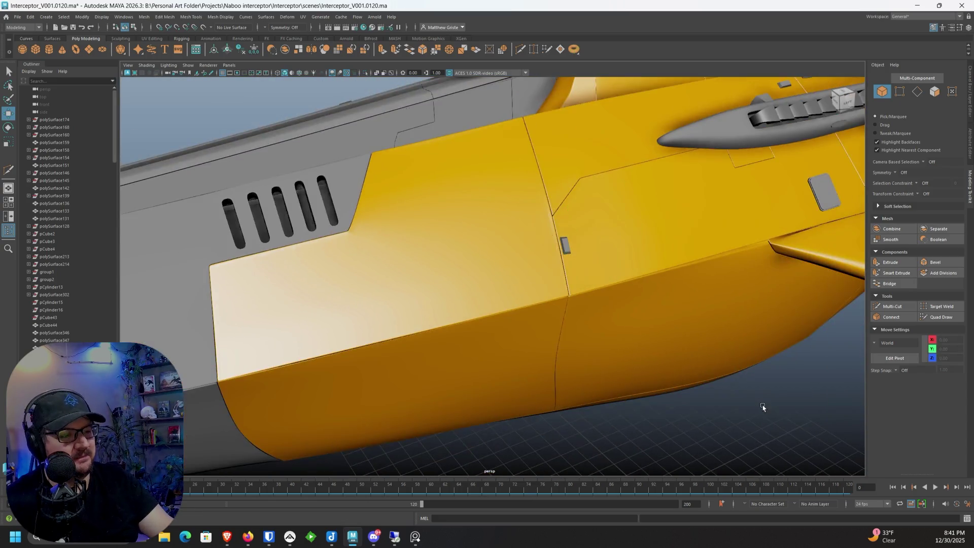
alt+right_drag(762, 407, 734, 405)
mouse_move(735, 404)
alt+mouse_down()
mouse_move(628, 408)
mouse_move(731, 419)
mouse_move(598, 287)
alt+mouse_up()
scroll(517, 282, up, 10)
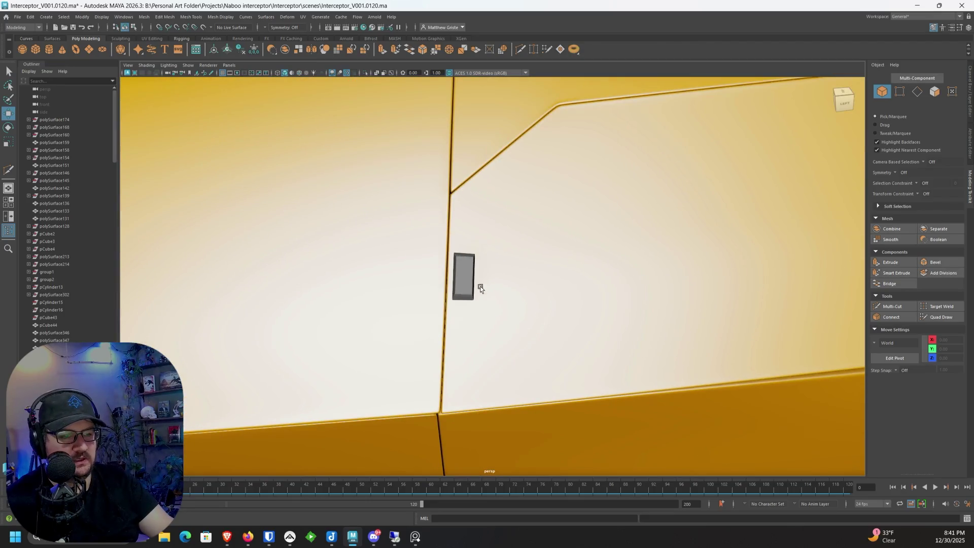
click(472, 278)
scroll(472, 278, up, 2)
key(e)
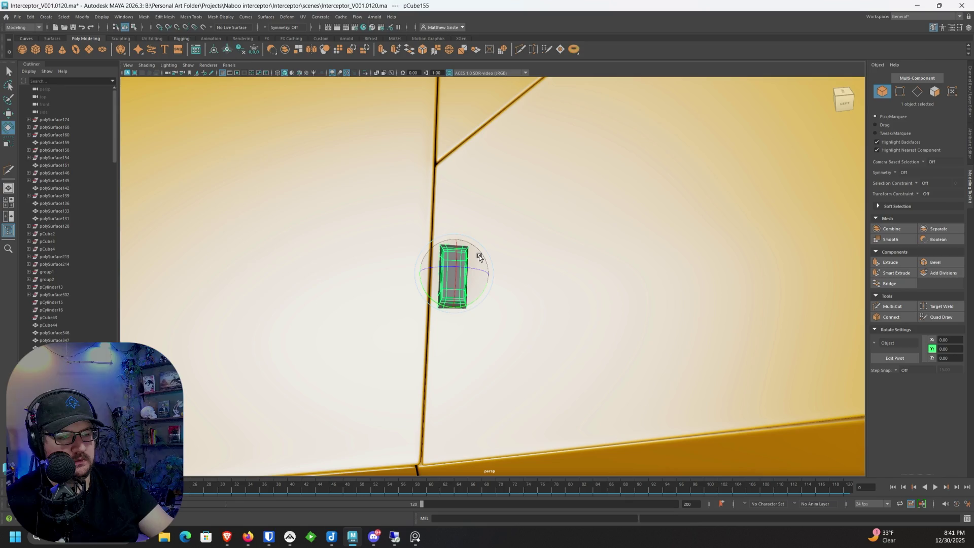
scroll(478, 255, down, 8)
mouse_move(588, 450)
alt+mouse_down()
mouse_move(482, 278)
mouse_move(567, 350)
mouse_move(556, 341)
alt+mouse_up()
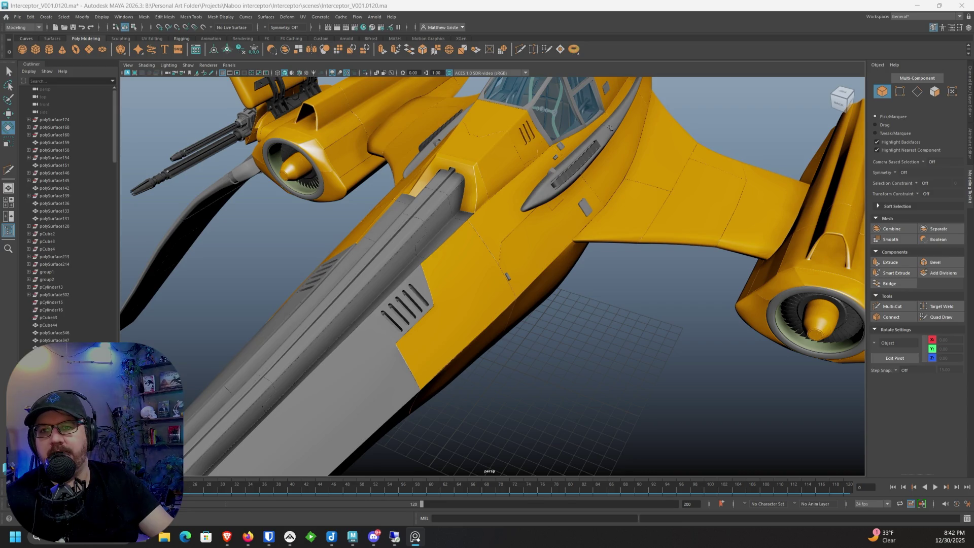
Step: Duplicate pCube148 beside the cockpit with Ctrl+D and move the copy onto the grey rail
mouse_move(397, 153)
alt+mouse_down()
mouse_move(395, 261)
mouse_move(406, 242)
alt+mouse_up()
alt+right_drag(406, 241, 445, 231)
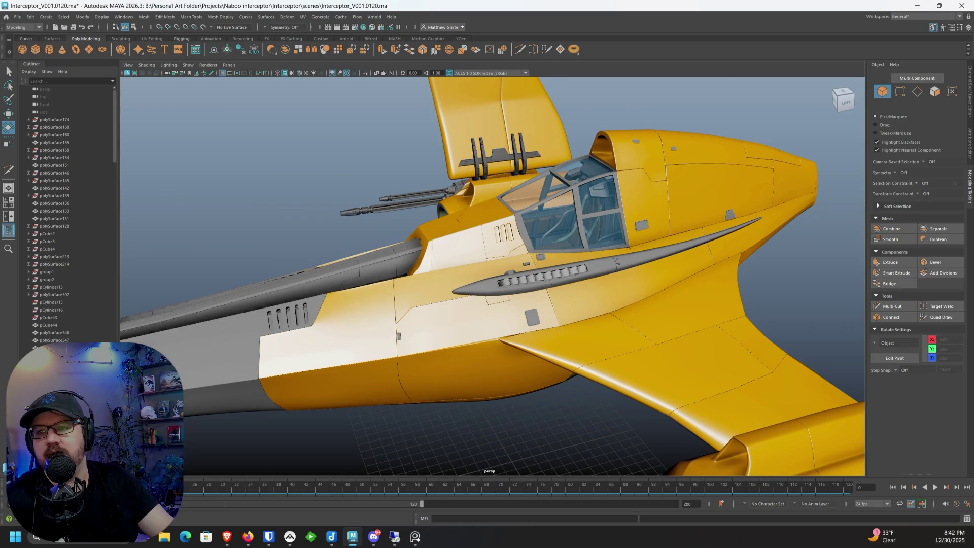
alt+drag(394, 202, 441, 171)
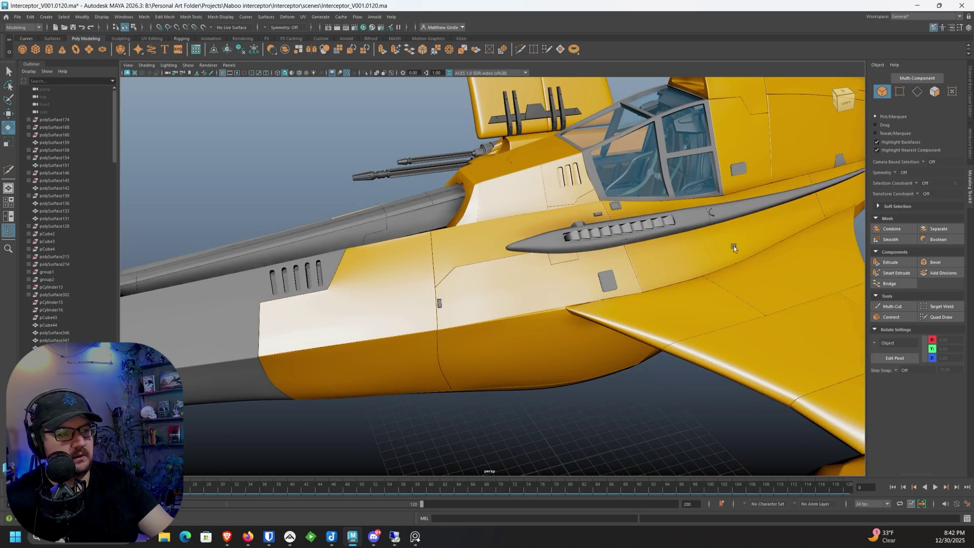
alt+drag(722, 248, 632, 306)
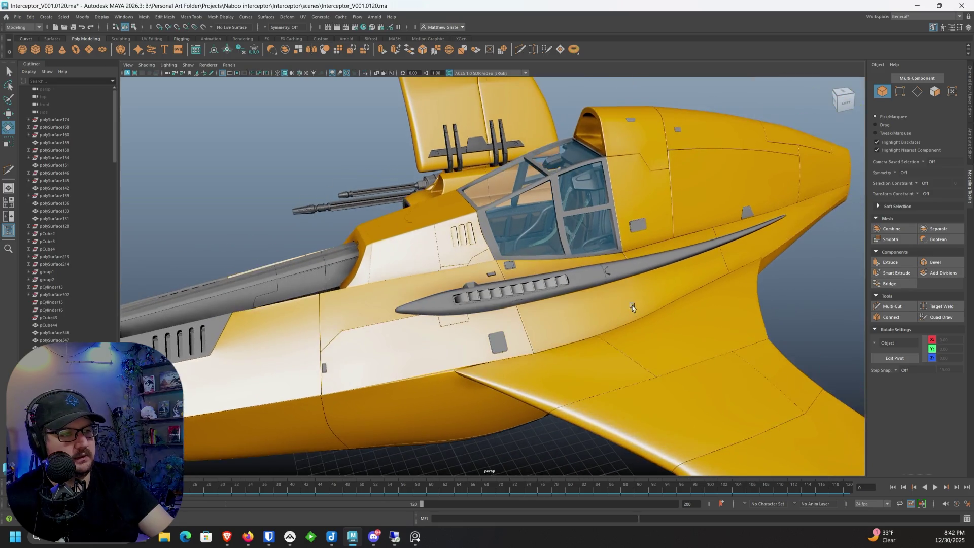
click(634, 230)
key(ctrl+d)
key(w)
mouse_move(640, 225)
mouse_down()
mouse_move(328, 239)
mouse_move(254, 284)
mouse_move(445, 250)
mouse_up()
Step: Restore the copied block and push it deeper into the grey gun-housing rail
key(ctrl+z)
key(ctrl+z)
key(ctrl+z)
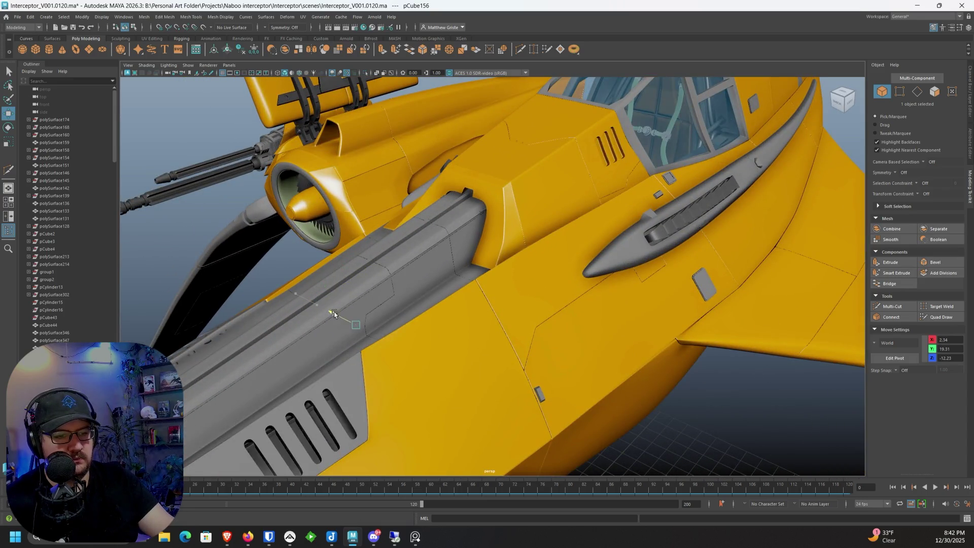
key(shift+z)
key(r)
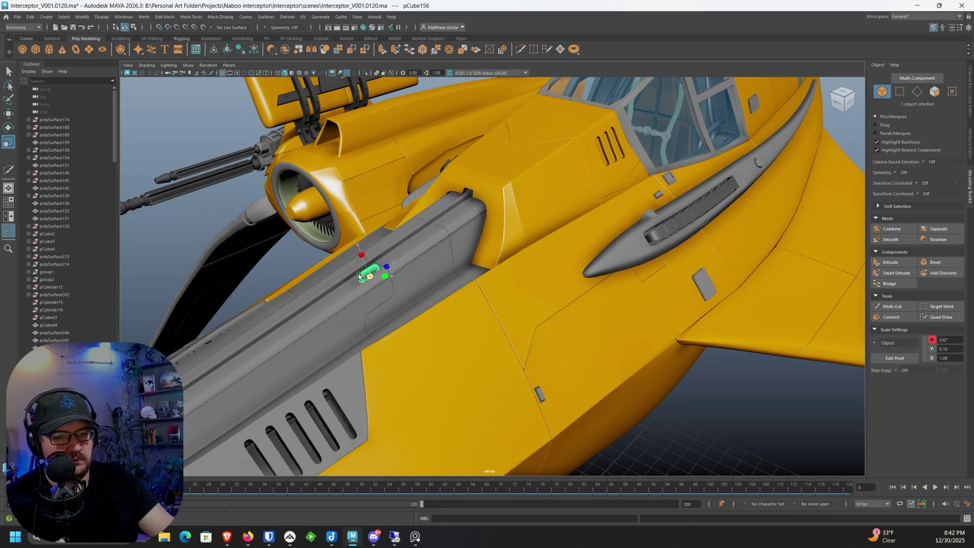
key(w)
drag(366, 260, 365, 260)
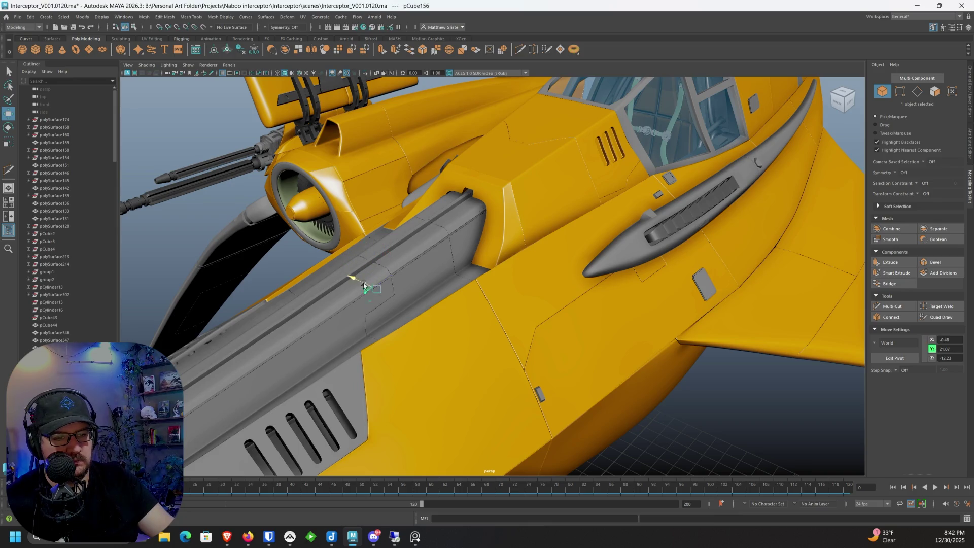
key(f)
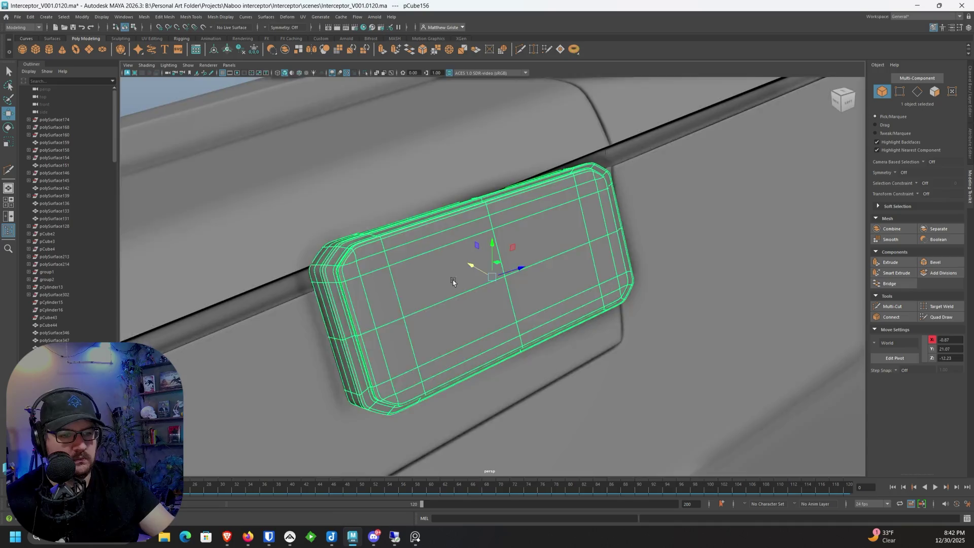
mouse_move(486, 272)
mouse_down()
mouse_move(483, 248)
mouse_move(494, 268)
mouse_up()
Step: Tilt and nudge pCube156 until it sits flush on the rail, then deselect it
key(e)
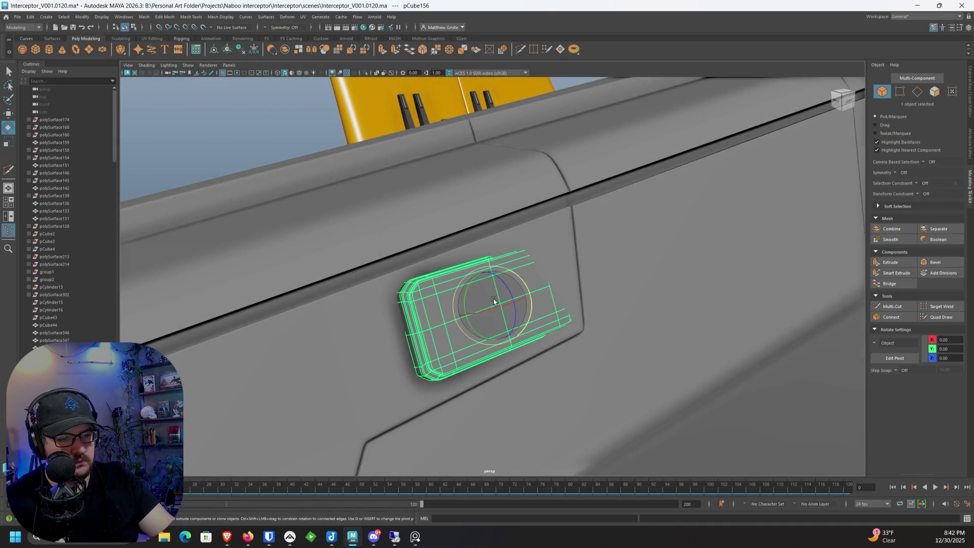
alt+drag(490, 306, 478, 342)
key(w)
drag(494, 260, 493, 256)
key(e)
drag(506, 315, 505, 318)
key(w)
mouse_move(492, 256)
mouse_down()
mouse_move(502, 226)
mouse_move(516, 308)
mouse_up()
key(e)
key(w)
drag(507, 307, 499, 307)
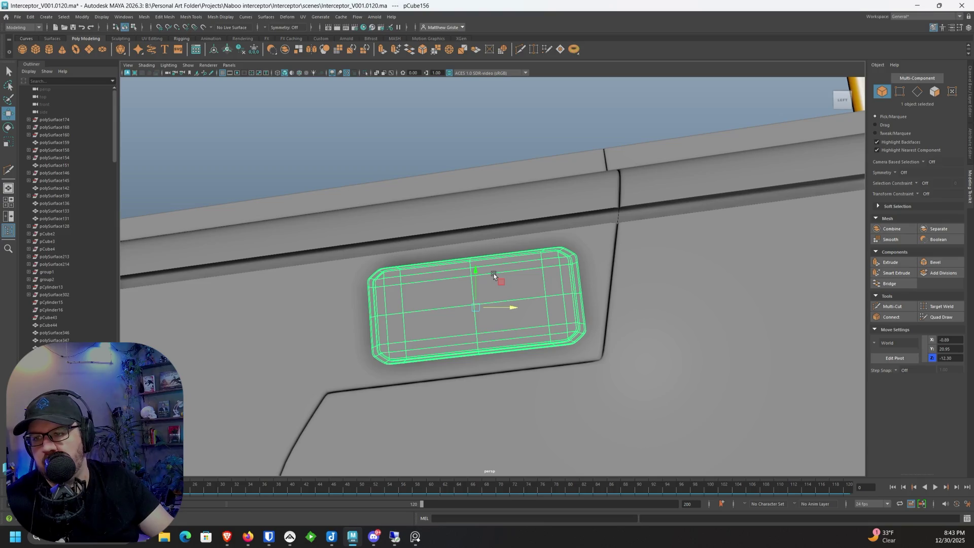
scroll(493, 276, down, 5)
mouse_move(493, 275)
alt+mouse_down()
mouse_move(436, 213)
mouse_move(476, 191)
mouse_move(426, 197)
mouse_move(570, 229)
mouse_move(610, 260)
mouse_move(261, 298)
alt+mouse_up()
click(390, 150)
scroll(440, 188, up, 4)
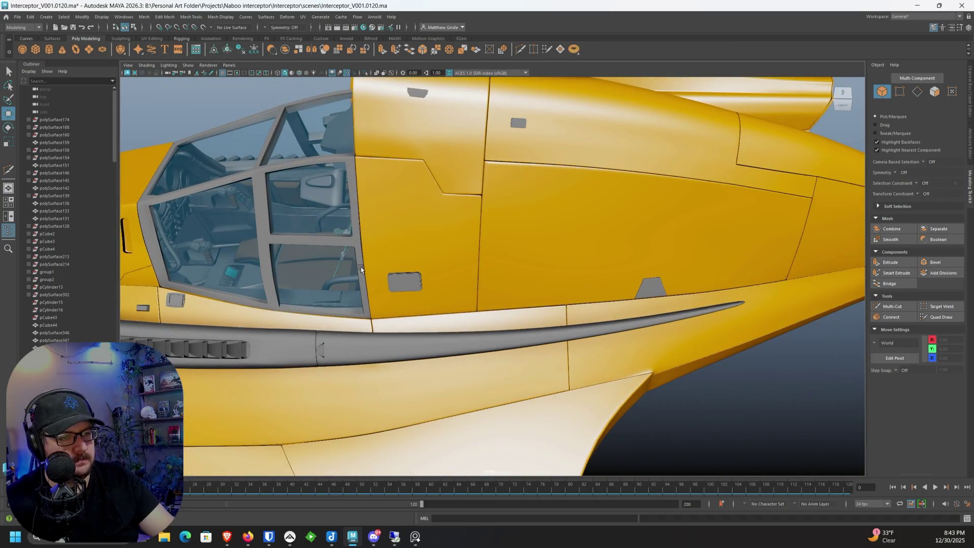
Step: Clone the small hull panel pCube149 and raise the copy onto the grey rail
scroll(358, 273, down, 5)
scroll(461, 298, up, 6)
click(432, 245)
alt+middle_drag(432, 244, 628, 267)
scroll(638, 261, down, 3)
alt+drag(668, 250, 784, 222)
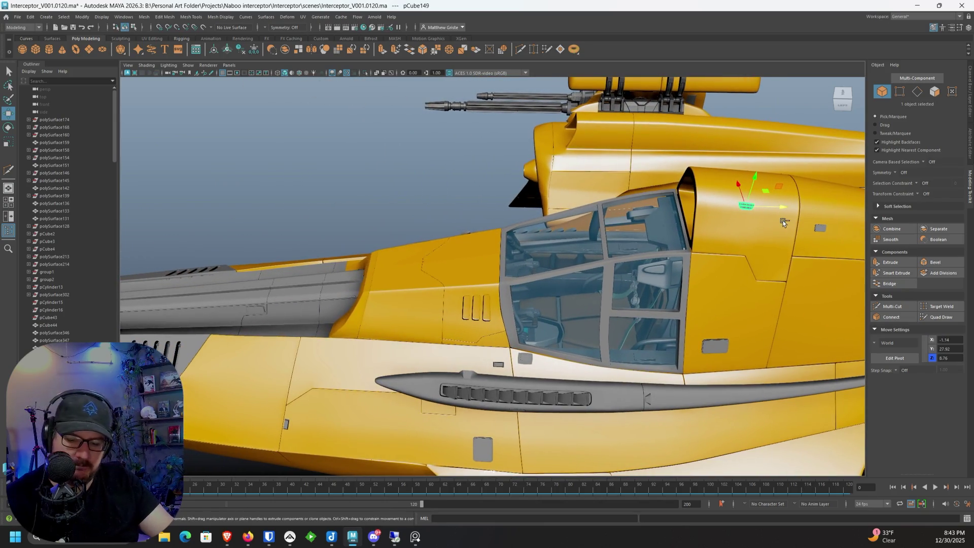
mouse_move(740, 198)
shift+mouse_down()
mouse_move(241, 188)
mouse_move(267, 276)
mouse_move(299, 296)
shift+mouse_up()
scroll(446, 229, up, 8)
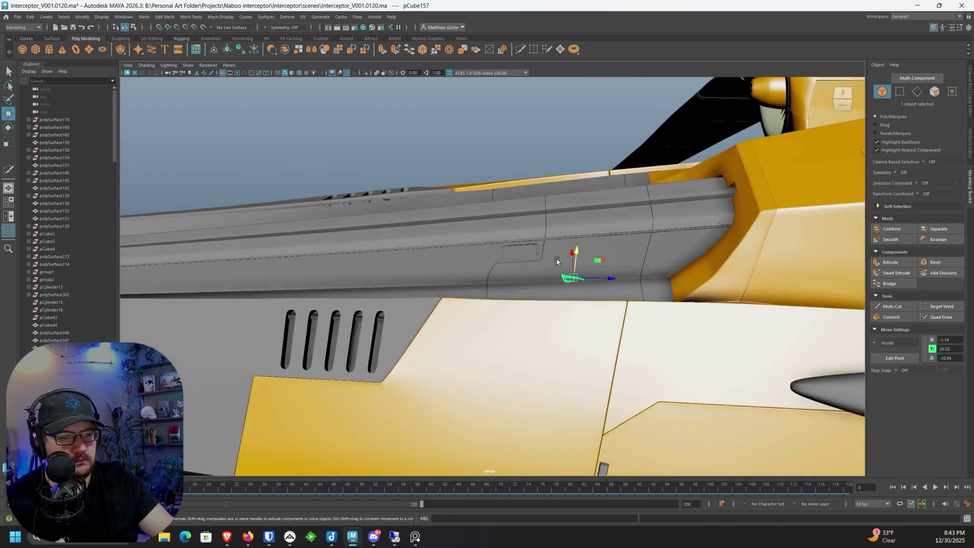
scroll(556, 258, up, 3)
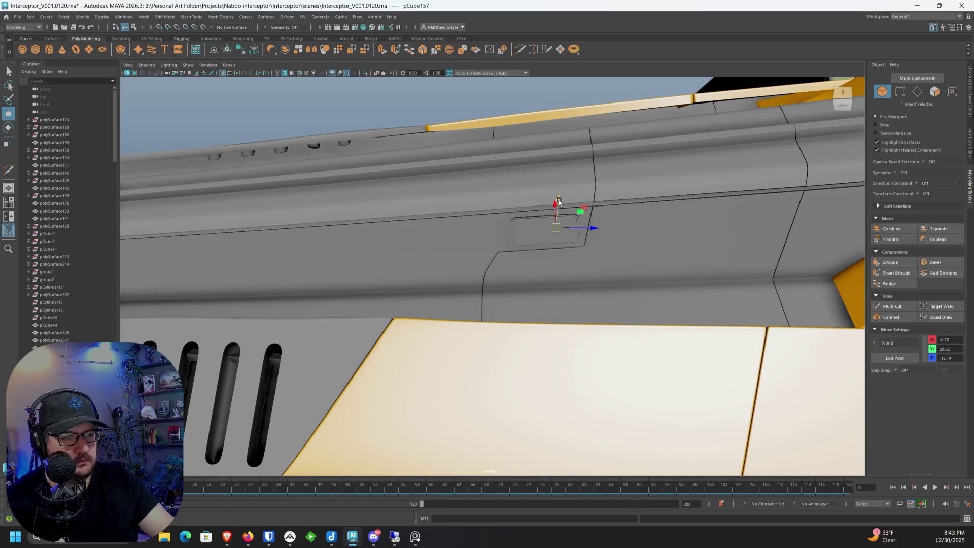
alt+drag(552, 276, 304, 355)
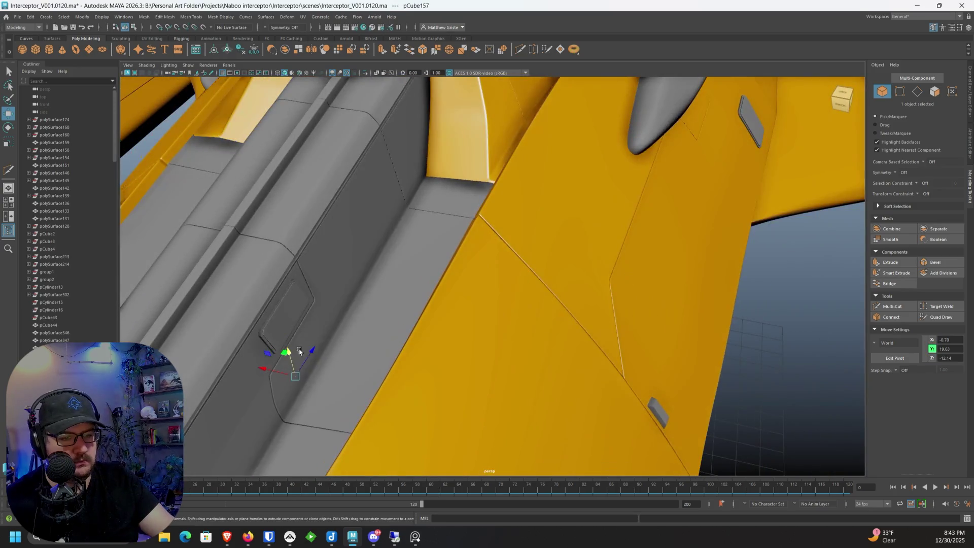
drag(279, 248, 284, 224)
scroll(348, 208, up, 6)
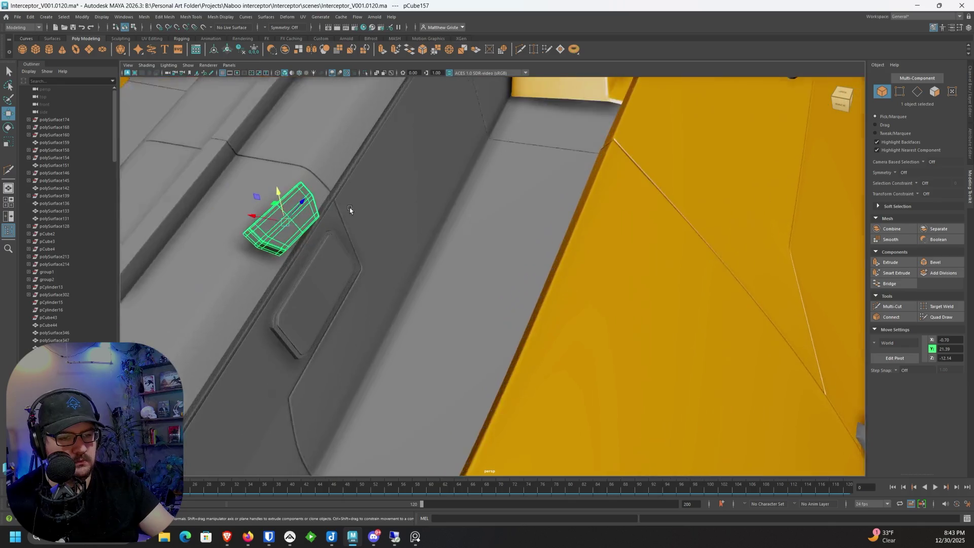
mouse_move(484, 235)
alt+mouse_down()
mouse_move(470, 235)
mouse_move(405, 181)
mouse_move(467, 228)
mouse_move(476, 299)
alt+mouse_up()
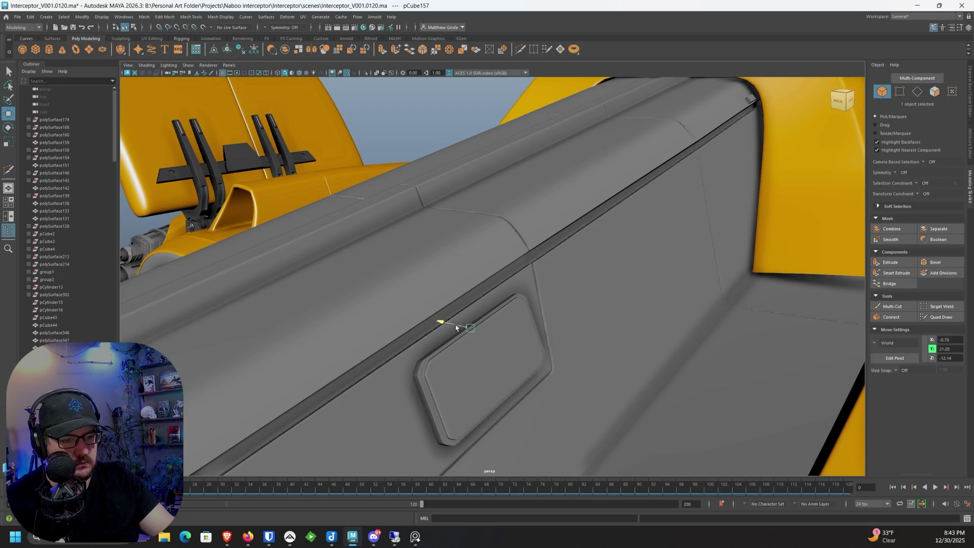
Step: Rotate and lift the cloned block to fit inside the rail's recessed panel, then deselect
key(e)
mouse_move(487, 335)
mouse_down()
mouse_move(492, 341)
mouse_move(513, 325)
mouse_move(492, 347)
mouse_move(499, 356)
mouse_move(497, 340)
mouse_move(485, 336)
mouse_move(519, 339)
mouse_move(463, 322)
mouse_up()
key(r)
key(w)
key(f)
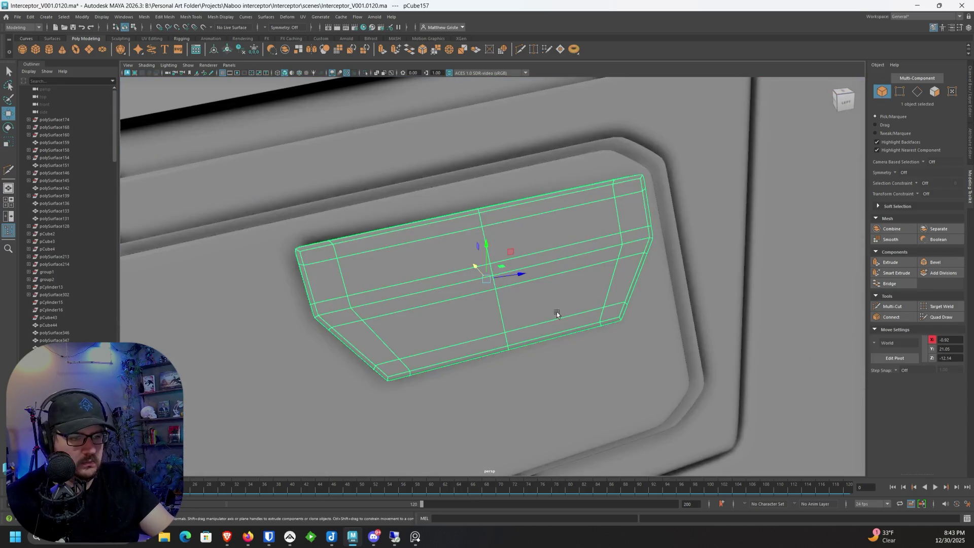
mouse_move(546, 312)
alt+mouse_down()
mouse_move(517, 301)
mouse_move(489, 234)
alt+mouse_up()
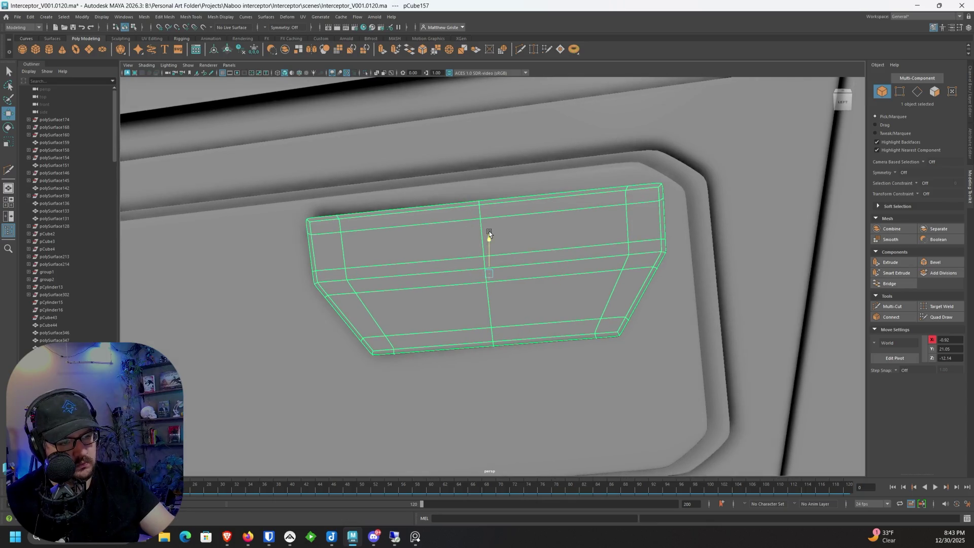
key(e)
mouse_move(647, 251)
alt+mouse_down()
mouse_move(598, 255)
mouse_move(570, 244)
mouse_move(485, 274)
mouse_move(501, 281)
mouse_move(656, 255)
mouse_move(535, 258)
mouse_move(538, 275)
mouse_move(576, 270)
mouse_move(567, 249)
mouse_move(525, 237)
alt+mouse_up()
key(w)
key(e)
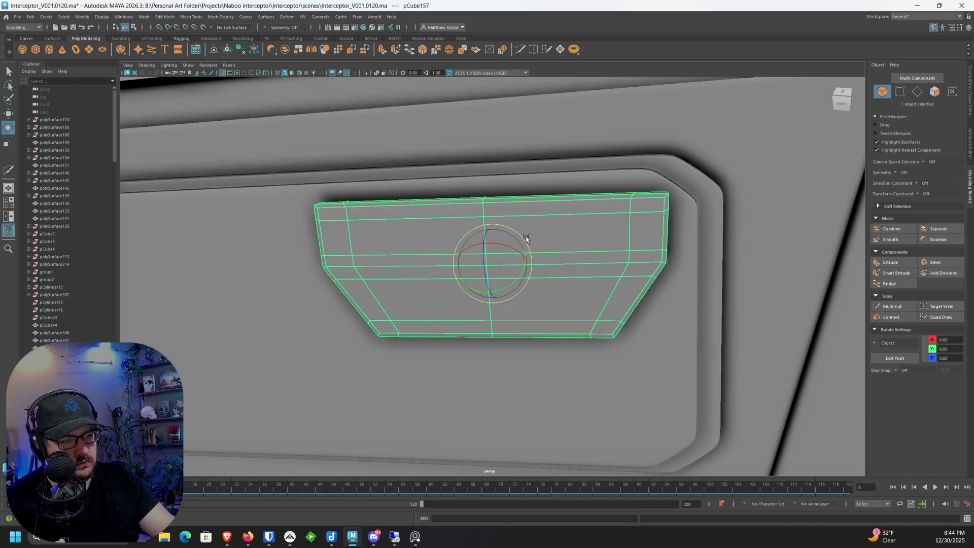
scroll(526, 238, down, 3)
mouse_move(605, 237)
alt+mouse_down()
mouse_move(644, 226)
mouse_move(583, 165)
alt+mouse_up()
click(554, 106)
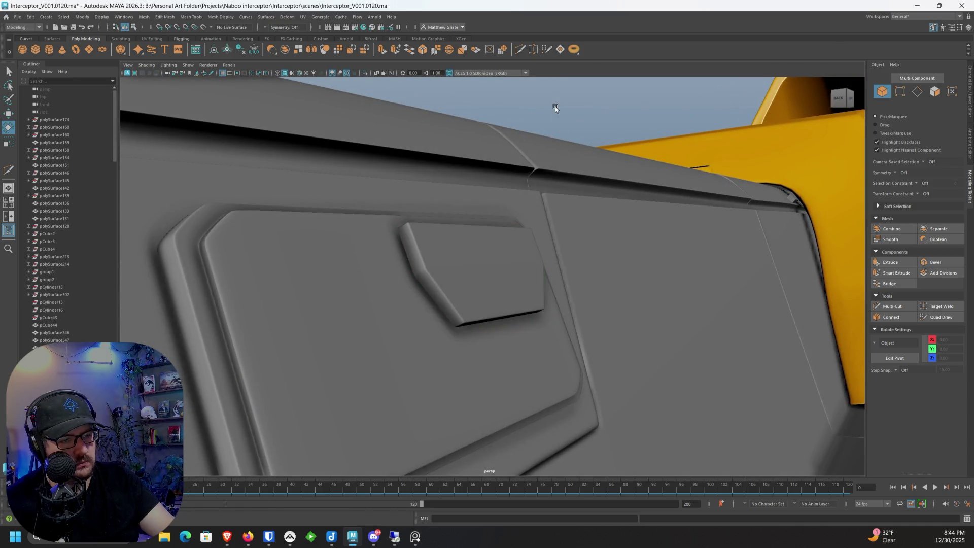
Step: Select panel pCube155 and slide it along the rail toward its end
mouse_move(555, 105)
alt+mouse_down()
mouse_move(552, 187)
mouse_move(473, 217)
mouse_move(426, 283)
mouse_move(466, 240)
alt+mouse_up()
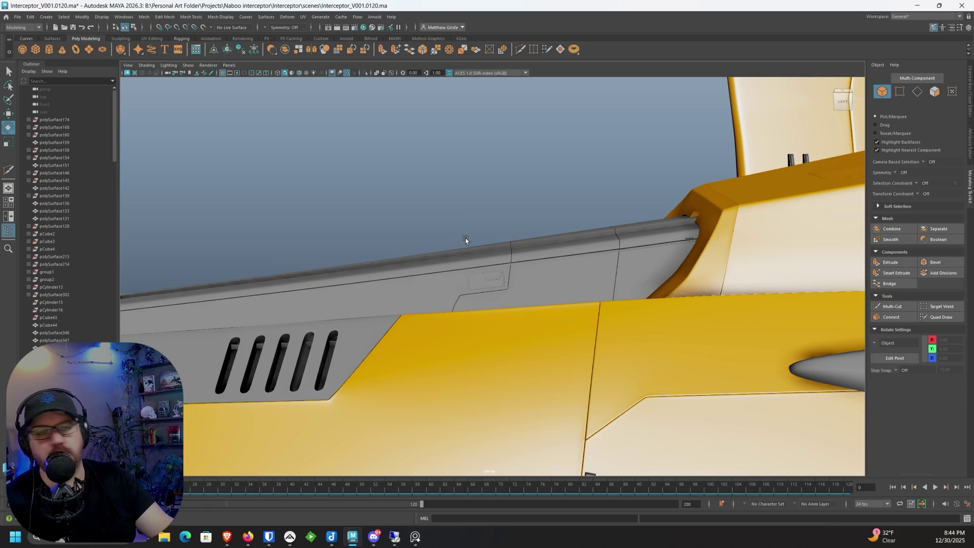
alt+drag(464, 238, 551, 272)
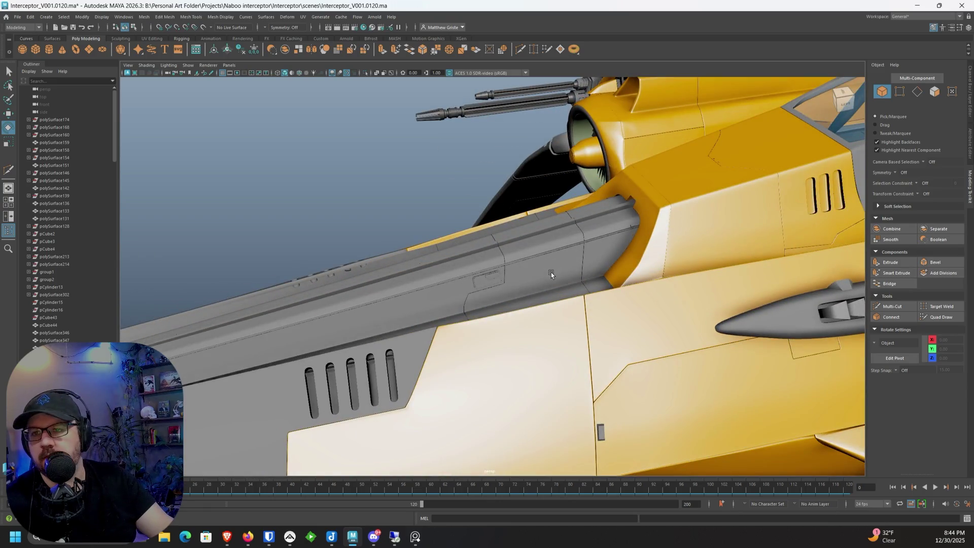
alt+drag(625, 287, 501, 278)
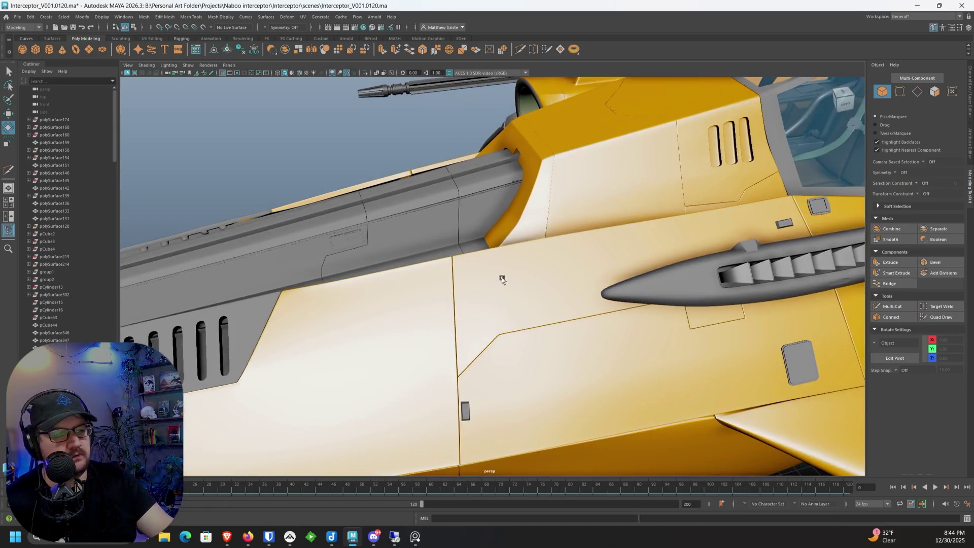
click(466, 412)
key(w)
mouse_move(463, 362)
mouse_down()
mouse_move(470, 163)
mouse_move(424, 215)
mouse_move(476, 250)
mouse_up()
drag(662, 318, 333, 232)
mouse_move(443, 266)
alt+mouse_down()
mouse_move(473, 171)
mouse_move(489, 278)
mouse_move(486, 345)
alt+mouse_up()
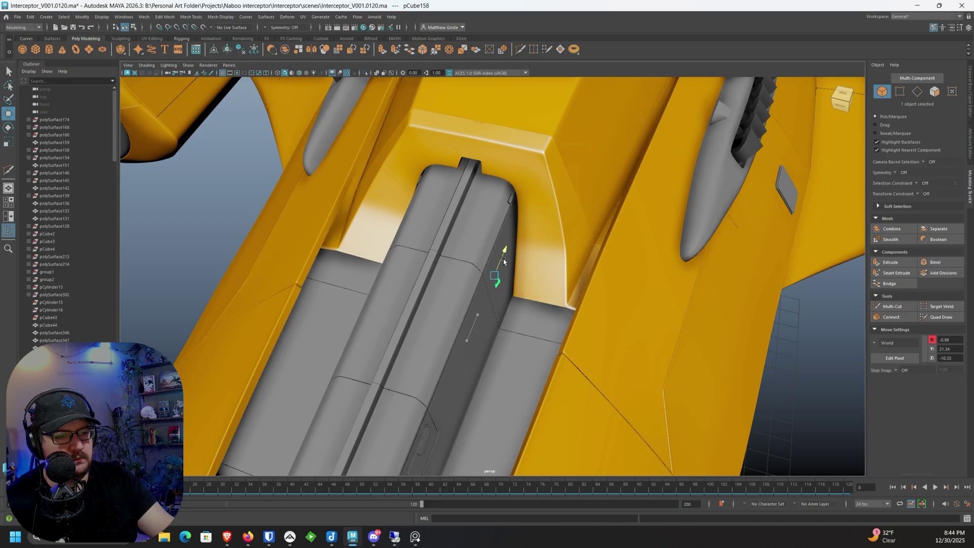
drag(495, 257, 488, 274)
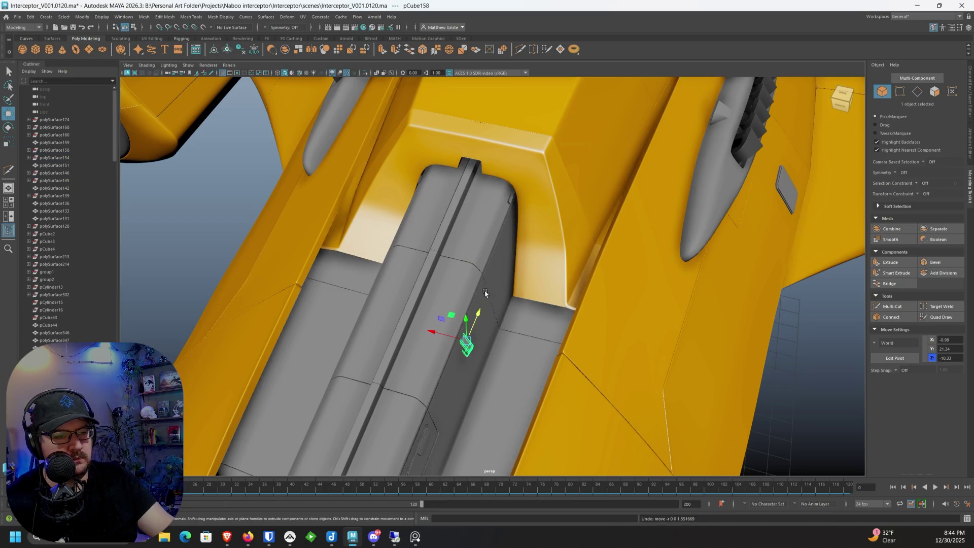
drag(467, 325, 500, 259)
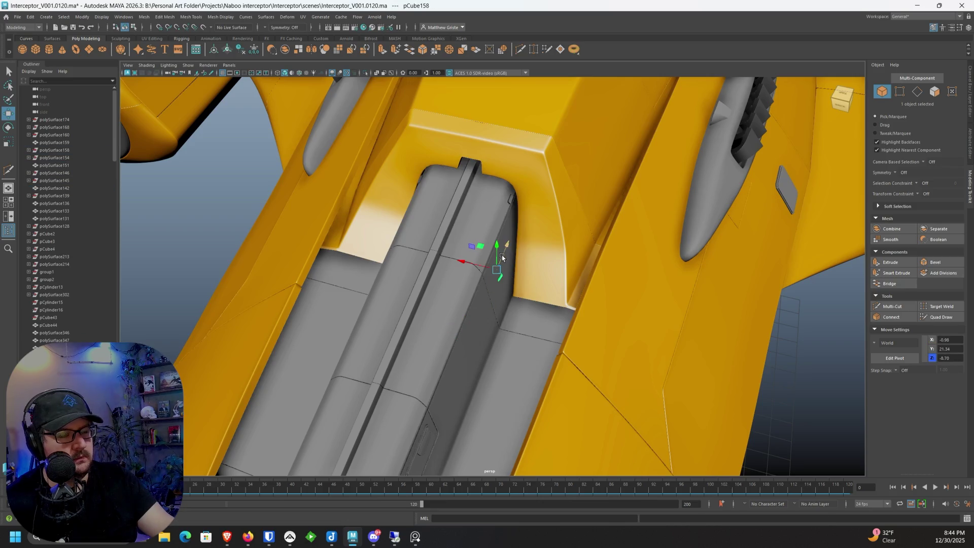
Step: Scale the panel down to about half its size
alt+drag(497, 233, 487, 225)
key(e)
key(r)
middle_drag(485, 224, 479, 225)
mouse_move(524, 224)
alt+mouse_down()
mouse_move(481, 224)
mouse_move(583, 245)
mouse_move(497, 252)
mouse_move(487, 224)
mouse_move(527, 287)
mouse_move(517, 269)
alt+mouse_up()
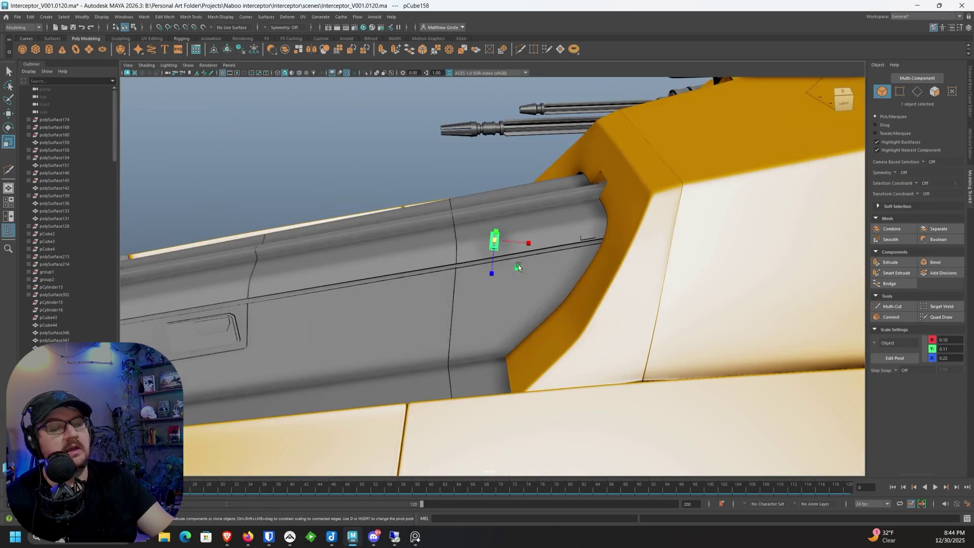
Step: Rotate pCube158 along the dark seam and lower it flat onto the rail
scroll(517, 269, up, 5)
key(e)
drag(608, 184, 566, 188)
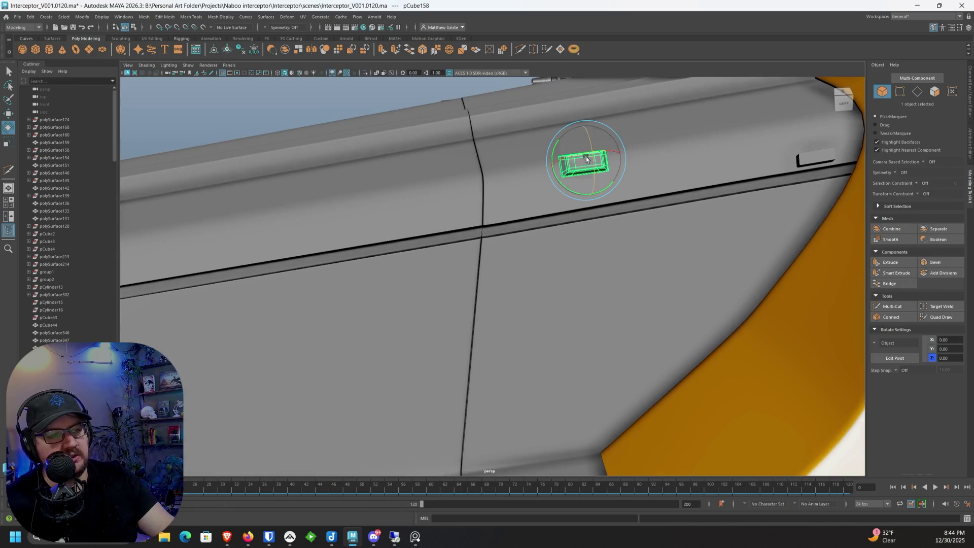
key(w)
alt+drag(586, 166, 544, 196)
mouse_move(571, 138)
mouse_down()
mouse_move(530, 190)
mouse_move(540, 159)
mouse_move(509, 260)
mouse_move(465, 289)
mouse_move(431, 284)
mouse_move(487, 322)
mouse_move(518, 250)
mouse_up()
key(e)
key(w)
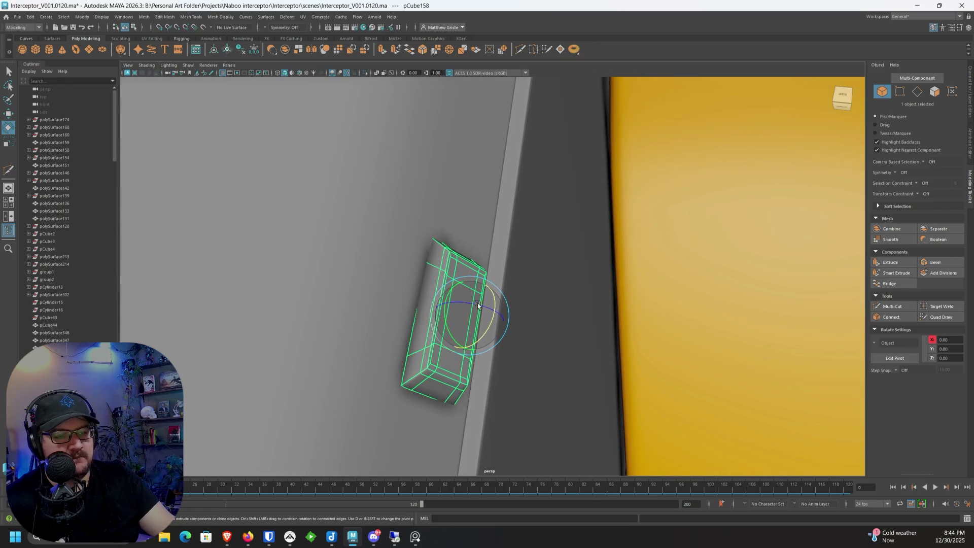
mouse_move(448, 318)
mouse_down()
mouse_move(457, 311)
mouse_move(424, 317)
mouse_move(412, 224)
mouse_up()
key(e)
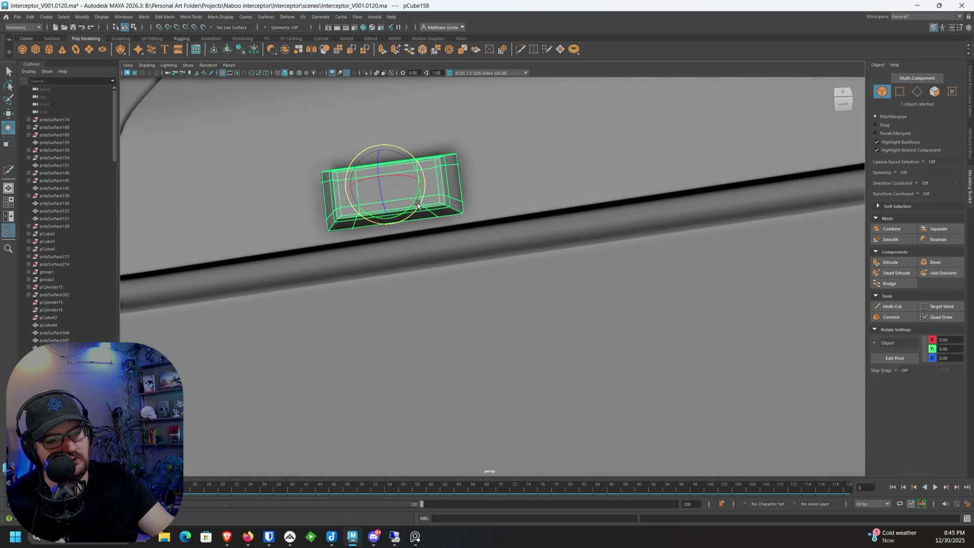
scroll(417, 204, down, 5)
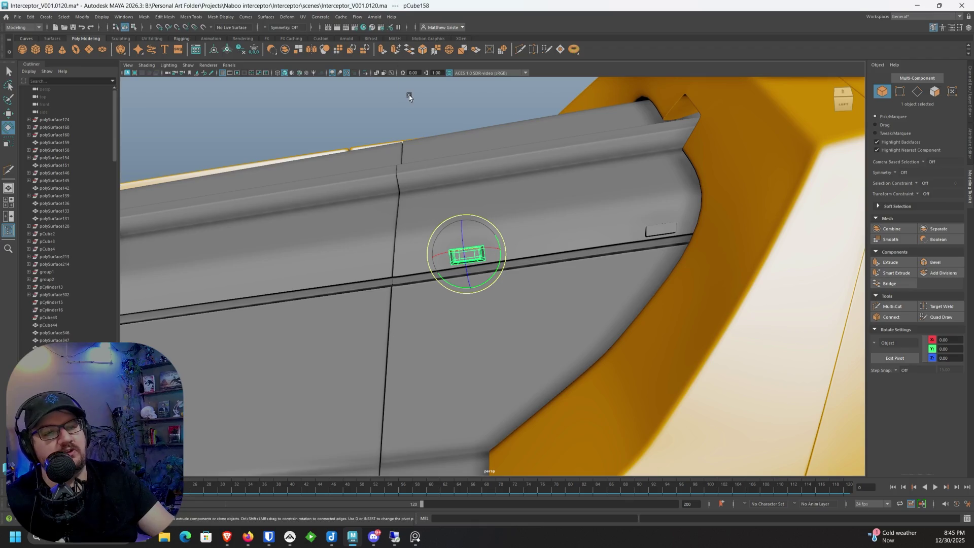
mouse_move(408, 95)
alt+mouse_down()
mouse_move(413, 211)
mouse_move(385, 214)
mouse_move(465, 224)
mouse_move(449, 233)
mouse_move(506, 214)
alt+mouse_up()
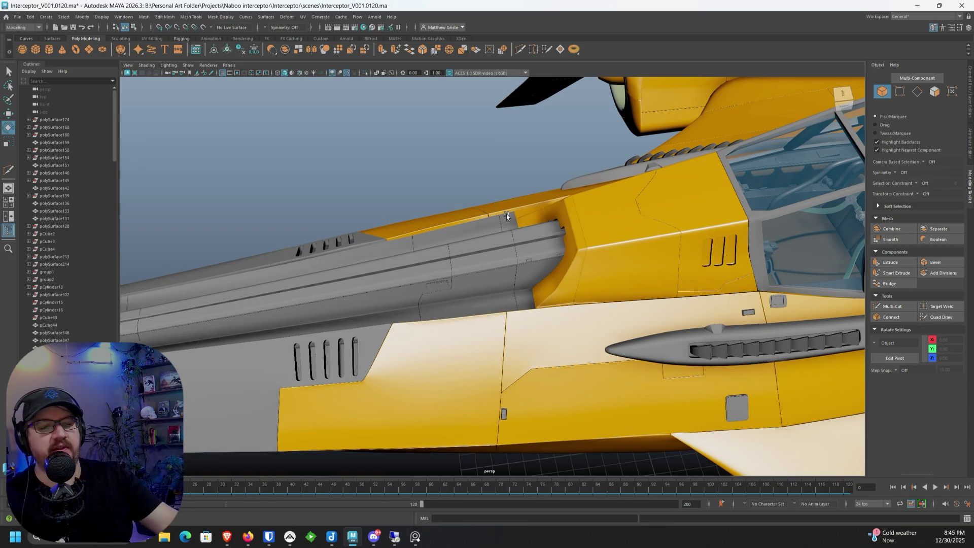
Step: Select the small grey trapezoid panel beside the cockpit
alt+drag(506, 214, 273, 172)
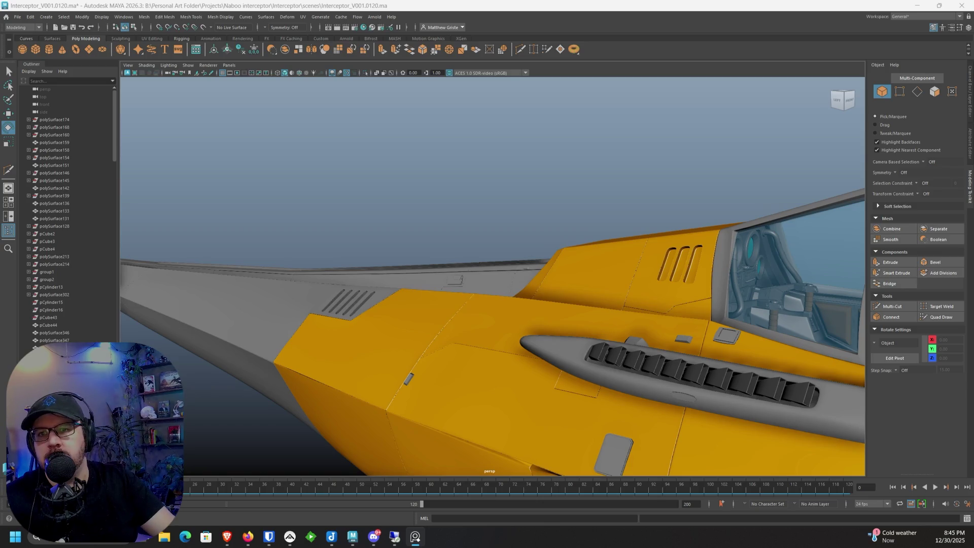
mouse_move(668, 316)
alt+mouse_down()
mouse_move(430, 249)
mouse_move(575, 291)
mouse_move(563, 202)
alt+mouse_up()
click(688, 258)
mouse_move(684, 259)
alt+mouse_down()
mouse_move(638, 210)
mouse_move(601, 203)
mouse_move(637, 211)
mouse_move(409, 265)
mouse_move(372, 298)
alt+mouse_up()
Step: Duplicate it as pCube159 and move the copy down onto the lower fuselage seam, scaling it taller
key(ctrl+d)
key(w)
alt+middle_drag(372, 298, 488, 273)
mouse_move(488, 272)
alt+mouse_down()
mouse_move(608, 168)
mouse_move(610, 124)
mouse_move(589, 183)
mouse_move(550, 213)
mouse_move(502, 293)
alt+mouse_up()
key(e)
key(r)
key(w)
Step: Undo the height change, reset the pivot with D, restretch the block and slide it along the seam
key(ctrl+z)
key(r)
key(d)
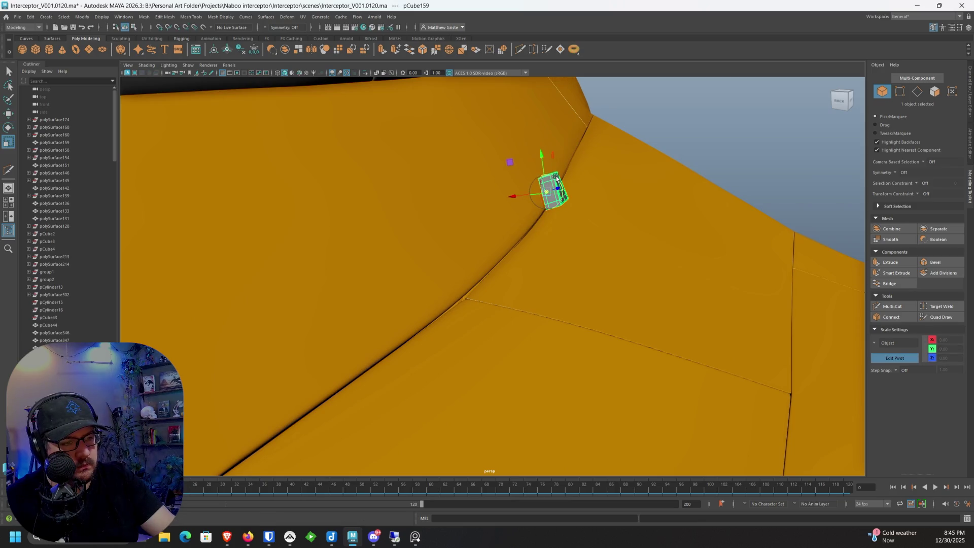
key(d)
drag(537, 158, 538, 170)
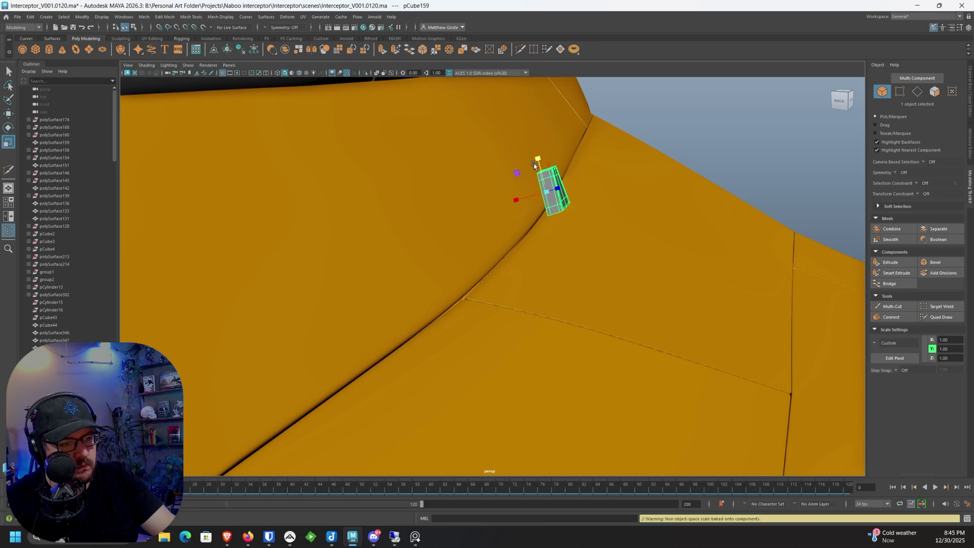
right_drag(558, 198, 556, 213)
key(w)
mouse_move(547, 198)
mouse_down()
mouse_move(500, 245)
mouse_move(485, 230)
mouse_move(500, 228)
mouse_move(492, 209)
mouse_move(511, 206)
mouse_move(422, 235)
mouse_move(514, 237)
mouse_move(409, 211)
mouse_move(449, 244)
mouse_move(521, 257)
mouse_move(501, 288)
mouse_move(560, 236)
mouse_move(522, 250)
mouse_move(380, 235)
mouse_move(368, 223)
mouse_move(387, 212)
mouse_move(346, 184)
mouse_move(475, 273)
mouse_move(470, 256)
mouse_move(517, 226)
mouse_move(485, 258)
mouse_up()
Step: Rotate the block around Y and adjust its position so it follows the hull seam
key(r)
key(w)
key(e)
key(w)
key(e)
key(w)
key(e)
key(w)
key(e)
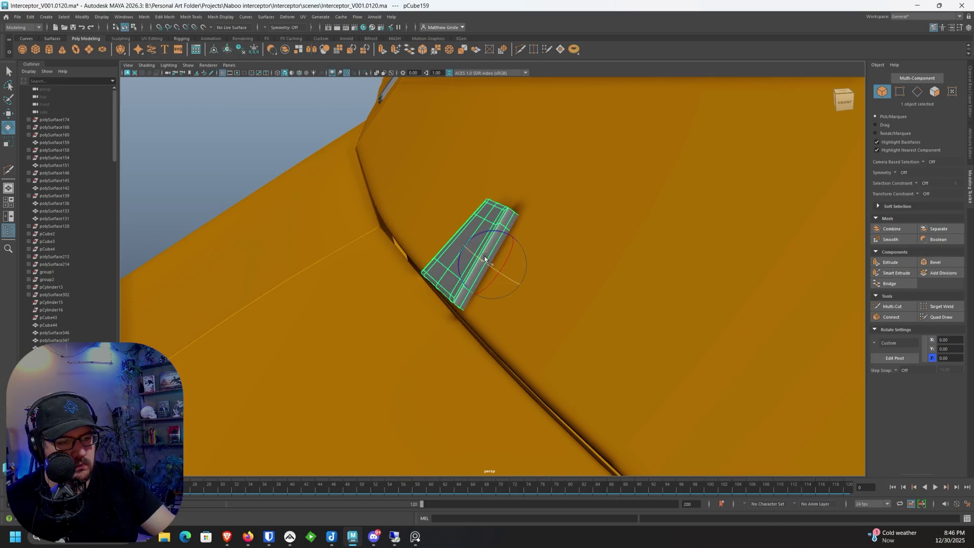
click(485, 258)
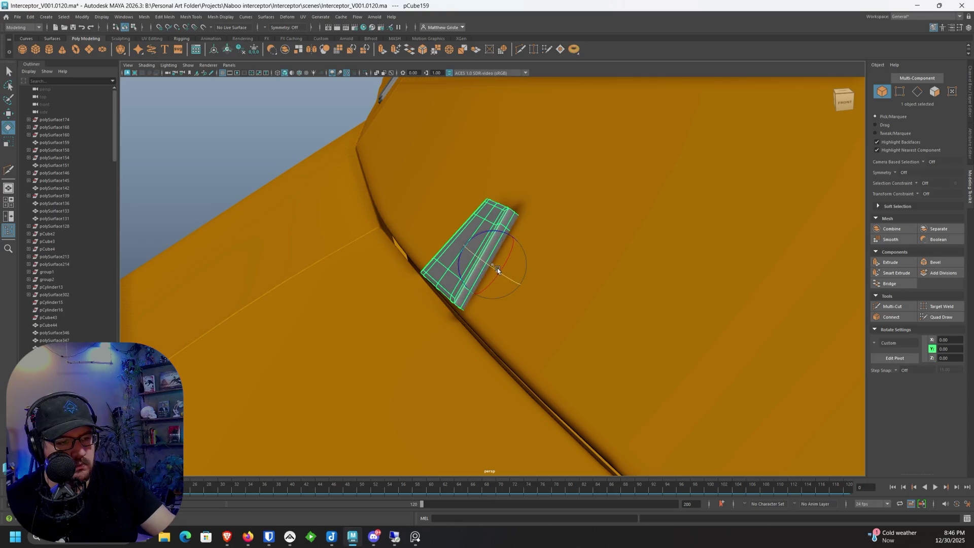
mouse_move(506, 262)
mouse_down()
mouse_move(499, 241)
mouse_move(521, 246)
mouse_up()
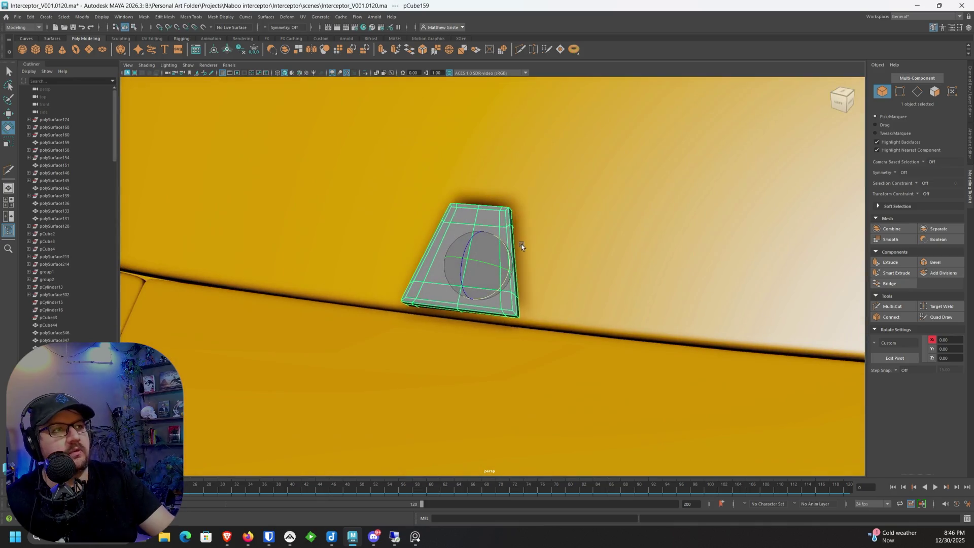
scroll(522, 233, up, 2)
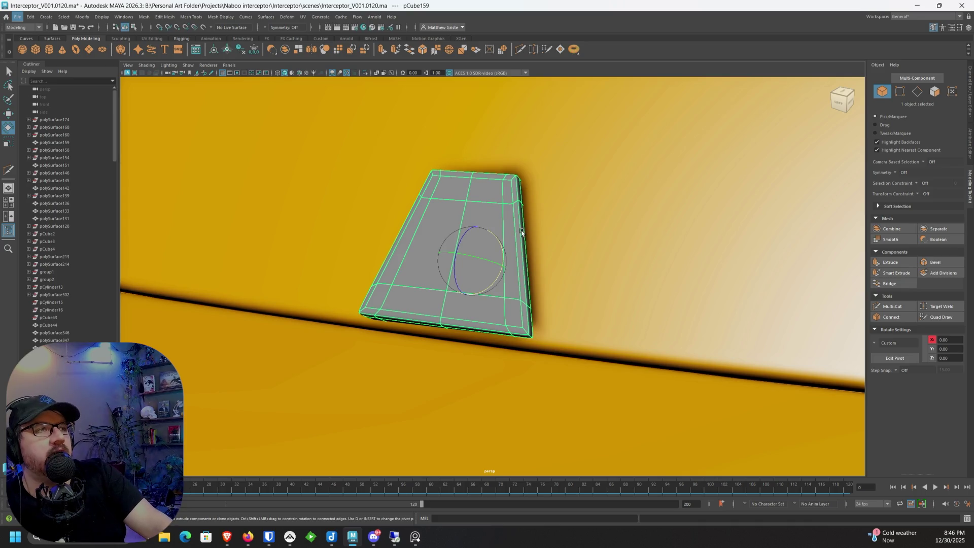
mouse_move(521, 232)
alt+mouse_down()
mouse_move(530, 238)
mouse_move(516, 265)
mouse_move(481, 260)
alt+mouse_up()
key(w)
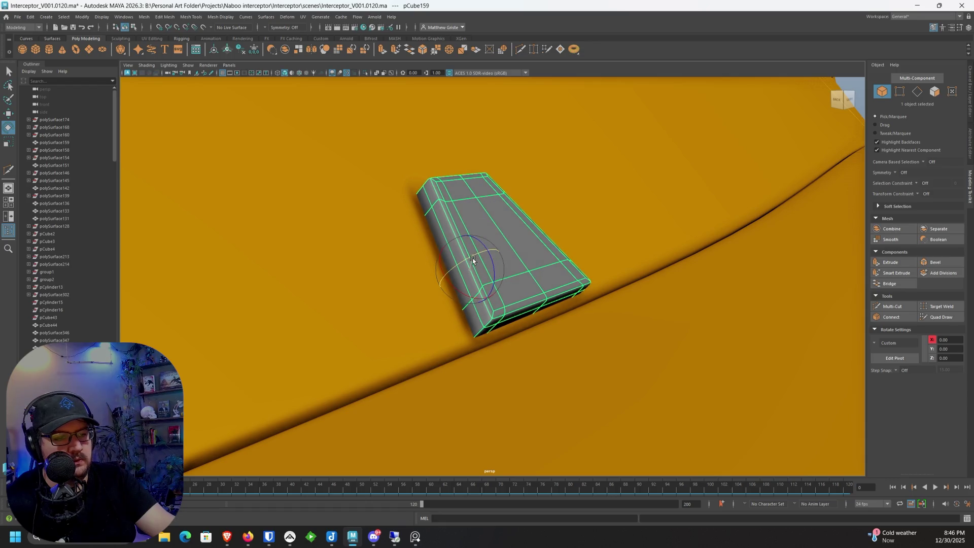
key(ctrl+z)
key(ctrl+z)
key(e)
mouse_move(452, 271)
alt+mouse_down()
mouse_move(510, 263)
mouse_move(470, 260)
alt+mouse_up()
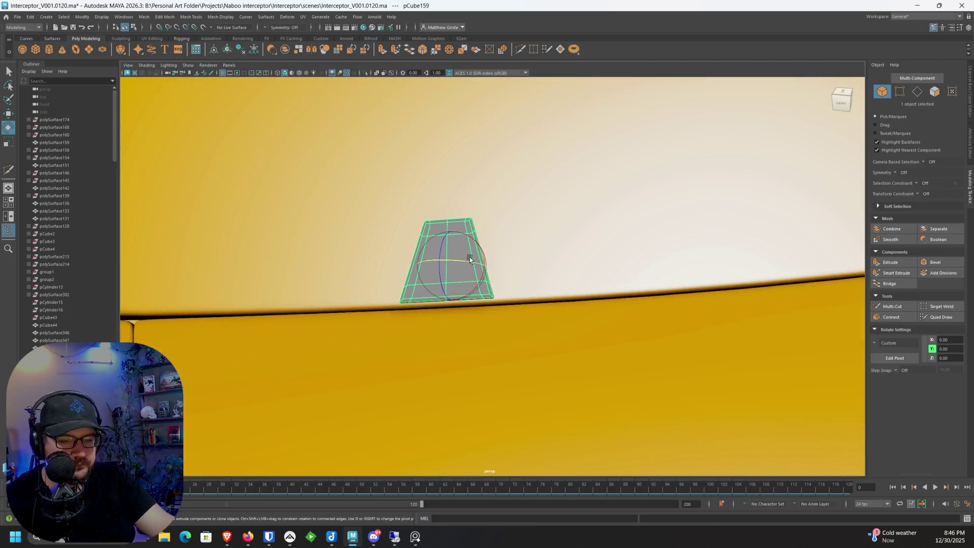
Step: Duplicate the block as pCube160 and shift the copy sideways beside the first
key(ctrl+d)
key(w)
mouse_move(486, 270)
shift+mouse_down()
mouse_move(641, 265)
mouse_move(564, 236)
mouse_move(576, 289)
mouse_move(543, 251)
mouse_move(594, 269)
shift+mouse_up()
mouse_move(595, 270)
alt+mouse_down()
mouse_move(573, 270)
mouse_move(648, 263)
alt+mouse_up()
Step: Sink pCube160 slightly into the hull next to pCube159, then zoom out over the ship
scroll(627, 280, up, 2)
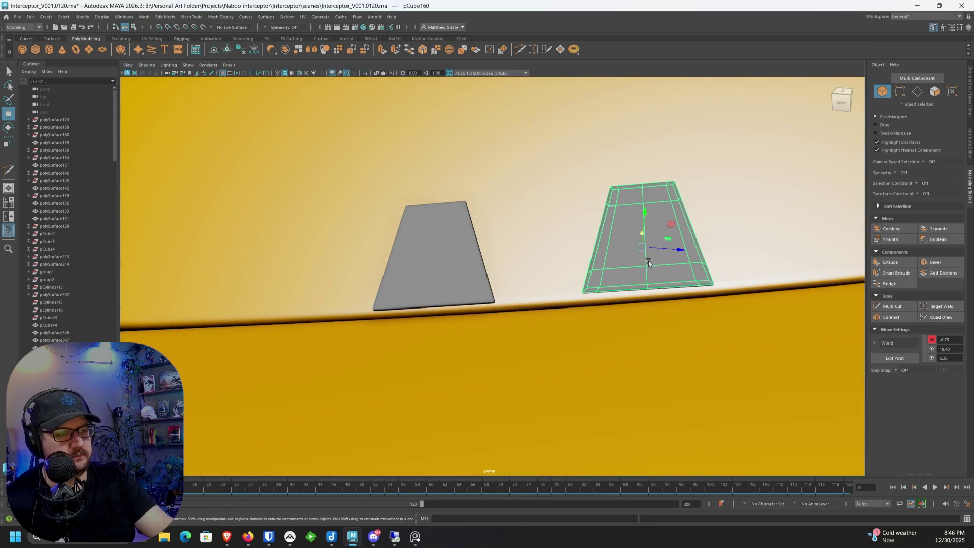
mouse_move(644, 209)
mouse_down()
mouse_move(678, 218)
mouse_move(558, 232)
mouse_move(583, 200)
mouse_up()
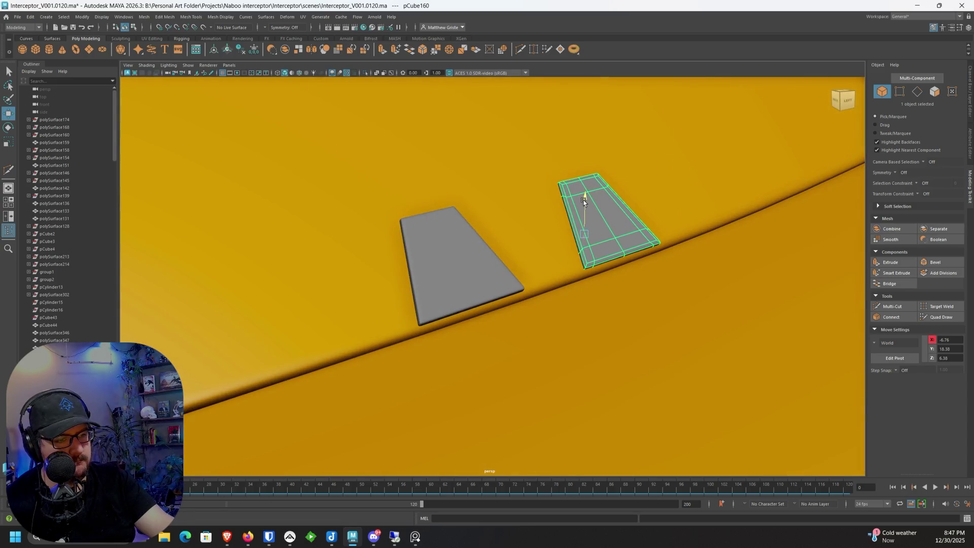
key(e)
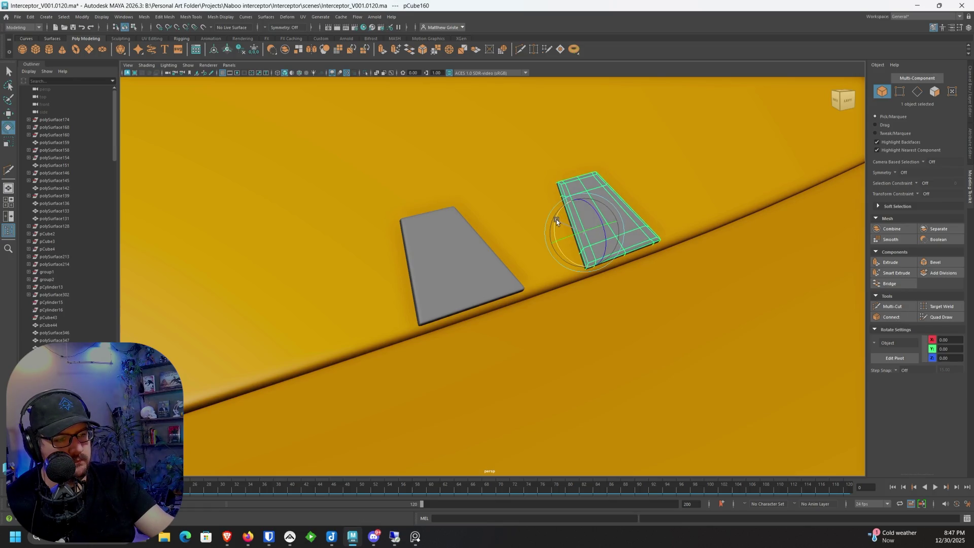
alt+drag(640, 235, 591, 237)
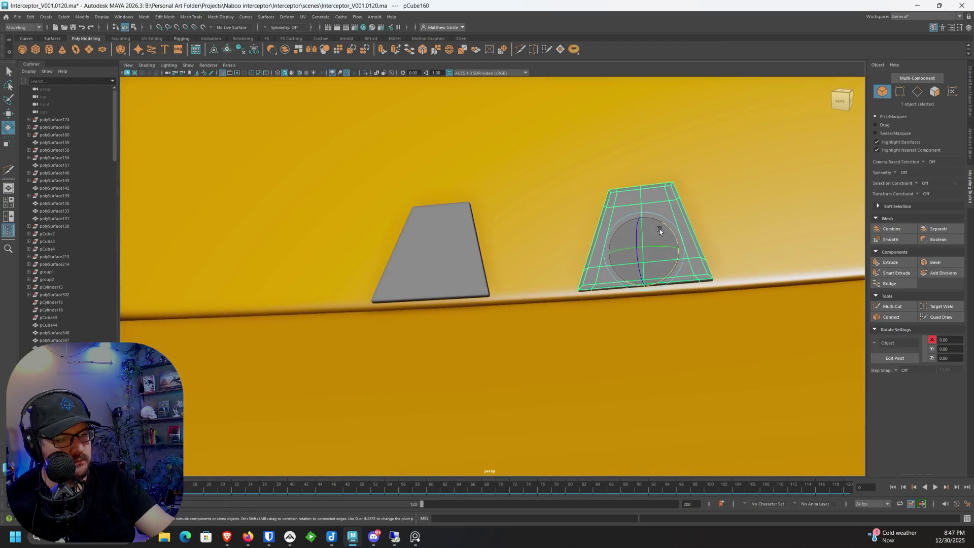
scroll(665, 220, down, 10)
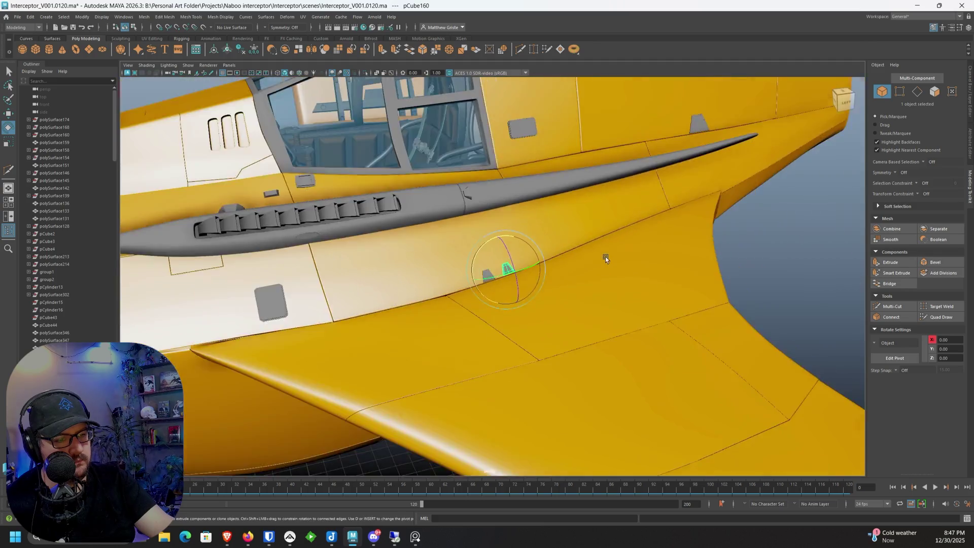
mouse_move(604, 256)
alt+mouse_down()
mouse_move(710, 263)
mouse_move(588, 292)
mouse_move(619, 289)
mouse_move(642, 269)
mouse_move(628, 284)
mouse_move(615, 275)
alt+mouse_up()
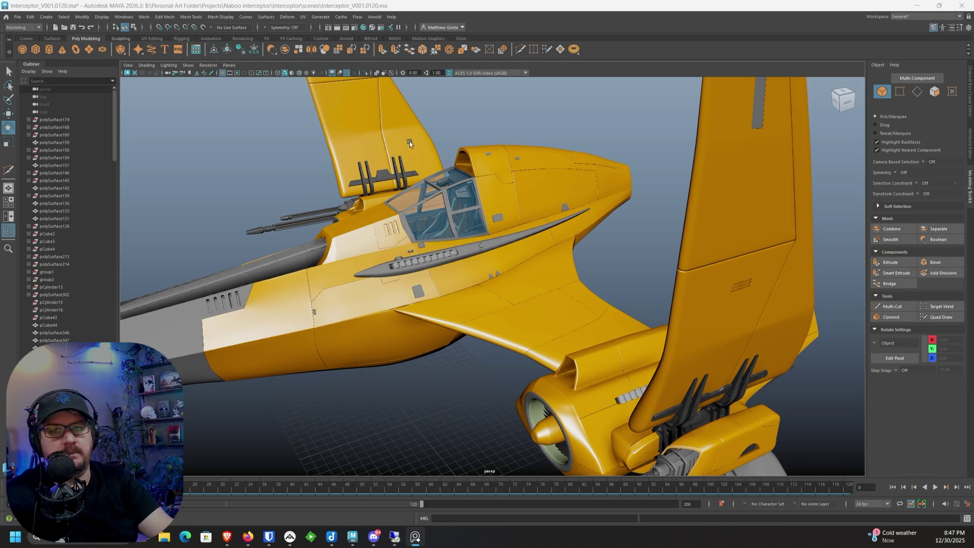
Step: Select the grey louvred vent rail beside the cockpit
mouse_move(610, 216)
alt+mouse_down()
mouse_move(585, 187)
mouse_move(556, 203)
mouse_move(522, 202)
mouse_move(524, 185)
mouse_move(619, 175)
mouse_move(610, 192)
mouse_move(524, 224)
mouse_move(546, 300)
mouse_move(571, 314)
mouse_move(594, 290)
mouse_move(583, 281)
alt+mouse_up()
scroll(514, 254, up, 5)
mouse_move(532, 242)
alt+mouse_down()
mouse_move(592, 239)
mouse_move(539, 251)
mouse_move(527, 242)
mouse_move(600, 240)
alt+mouse_up()
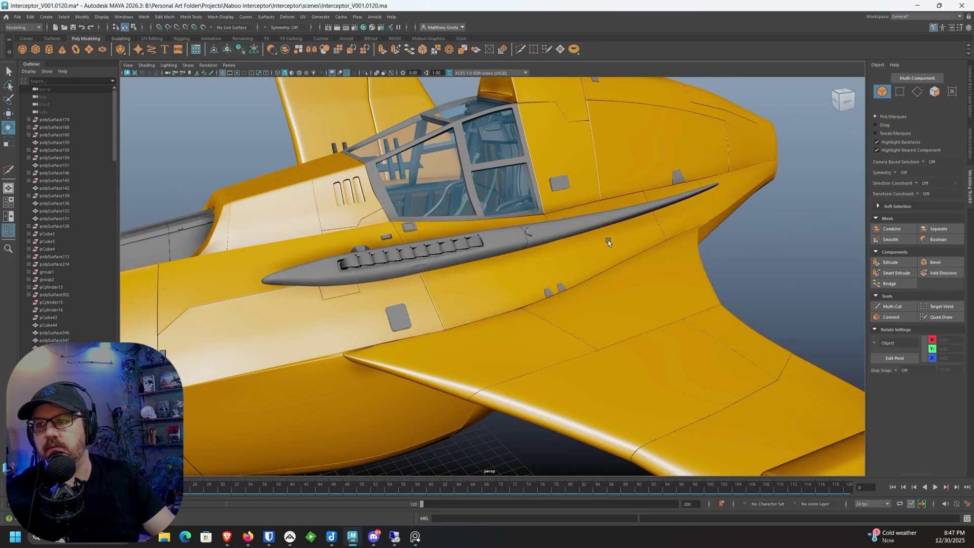
mouse_move(540, 244)
alt+mouse_down()
mouse_move(567, 242)
mouse_move(487, 270)
mouse_move(453, 269)
alt+mouse_up()
click(487, 270)
scroll(453, 269, up, 5)
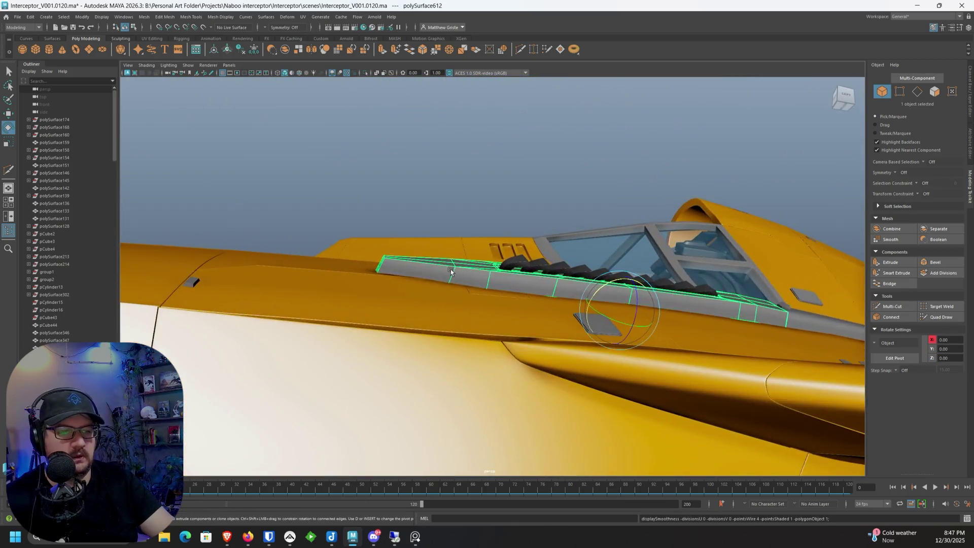
Step: Move the rail's tip vertices into a tapered point, then return to object mode and deselect
right_click(422, 250)
click(393, 250)
mouse_move(307, 220)
mouse_down()
mouse_move(359, 251)
mouse_move(502, 272)
mouse_move(522, 285)
mouse_move(512, 298)
mouse_move(549, 324)
mouse_move(477, 298)
mouse_move(400, 200)
mouse_move(435, 243)
mouse_move(426, 246)
mouse_up()
key(w)
mouse_move(260, 253)
mouse_down()
mouse_move(380, 301)
mouse_move(473, 300)
mouse_move(420, 275)
mouse_move(452, 272)
mouse_move(591, 439)
mouse_move(576, 436)
mouse_move(543, 393)
mouse_move(549, 381)
mouse_move(648, 420)
mouse_move(587, 426)
mouse_move(508, 278)
mouse_move(481, 276)
mouse_move(461, 241)
mouse_move(490, 252)
mouse_up()
key(F8)
click(591, 439)
scroll(507, 278, up, 5)
scroll(493, 292, down, 5)
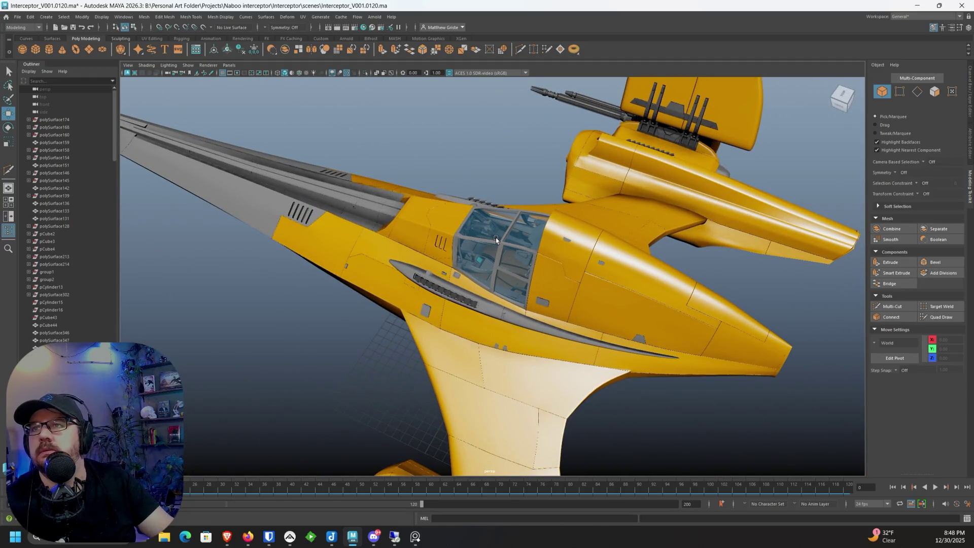
Step: Show the yellow canopy hood above the cockpit as a smooth mesh preview
mouse_move(497, 199)
alt+mouse_down()
mouse_move(445, 209)
mouse_move(597, 175)
mouse_move(465, 261)
mouse_move(291, 294)
mouse_move(252, 258)
alt+mouse_up()
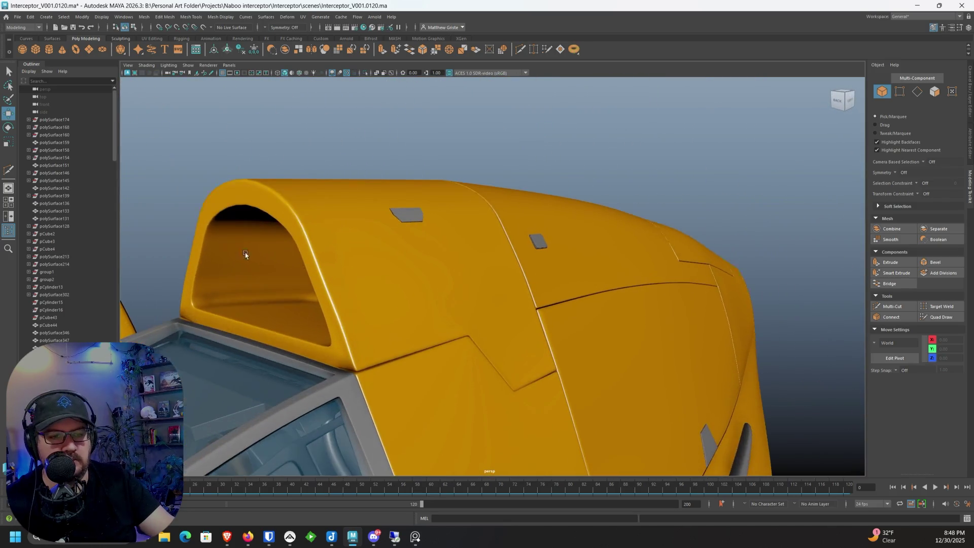
mouse_move(352, 306)
alt+mouse_down()
mouse_move(376, 306)
mouse_move(440, 261)
mouse_move(549, 248)
mouse_move(534, 212)
mouse_move(624, 188)
mouse_move(550, 171)
mouse_move(557, 182)
alt+mouse_up()
click(624, 189)
key(3)
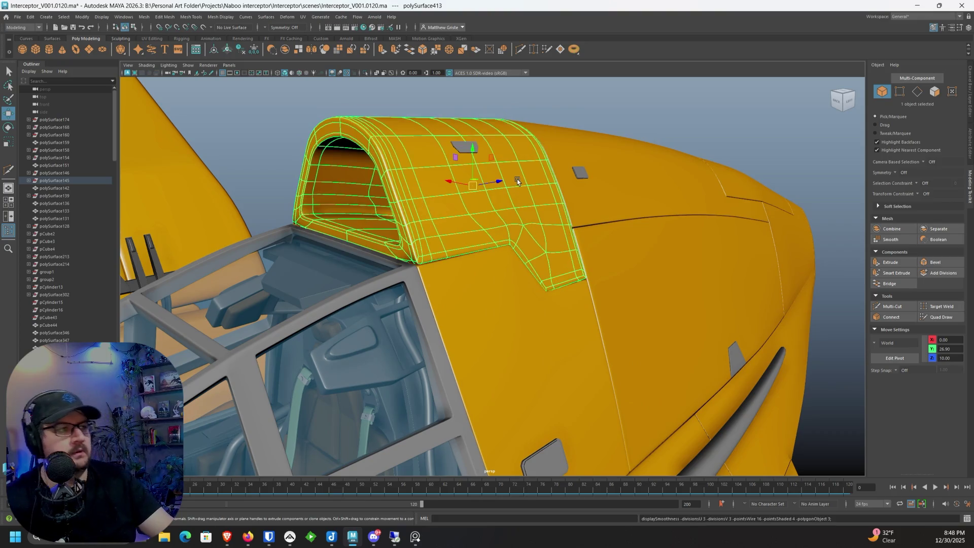
Step: Deselect the hood, pull back, and marquee-select every part of the ship
click(750, 136)
mouse_move(750, 135)
alt+mouse_down()
mouse_move(666, 316)
mouse_move(689, 203)
mouse_move(563, 224)
alt+mouse_up()
scroll(562, 224, down, 5)
drag(296, 152, 613, 413)
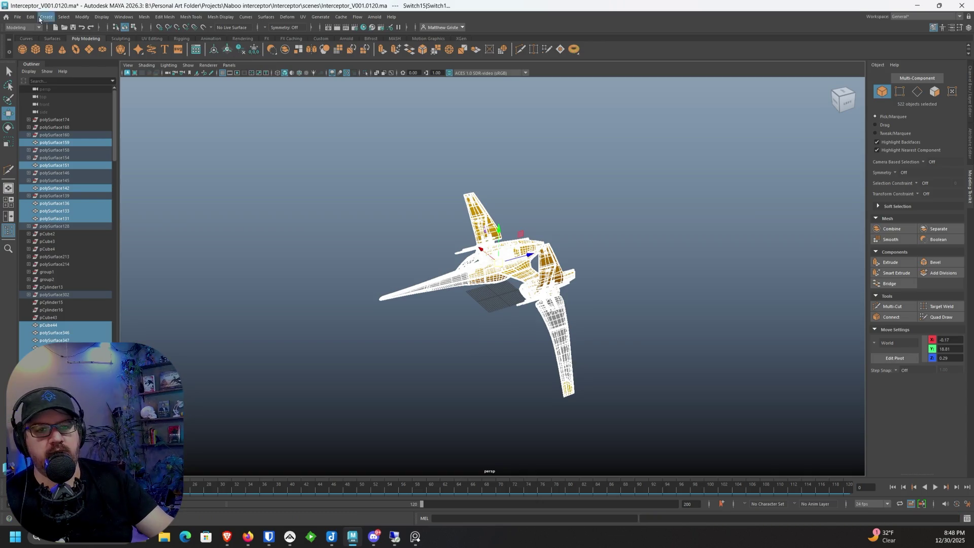
Step: Increment and save the scene as Interceptor_V001.0121.ma, restore the Move tool, and switch applications
click(17, 17)
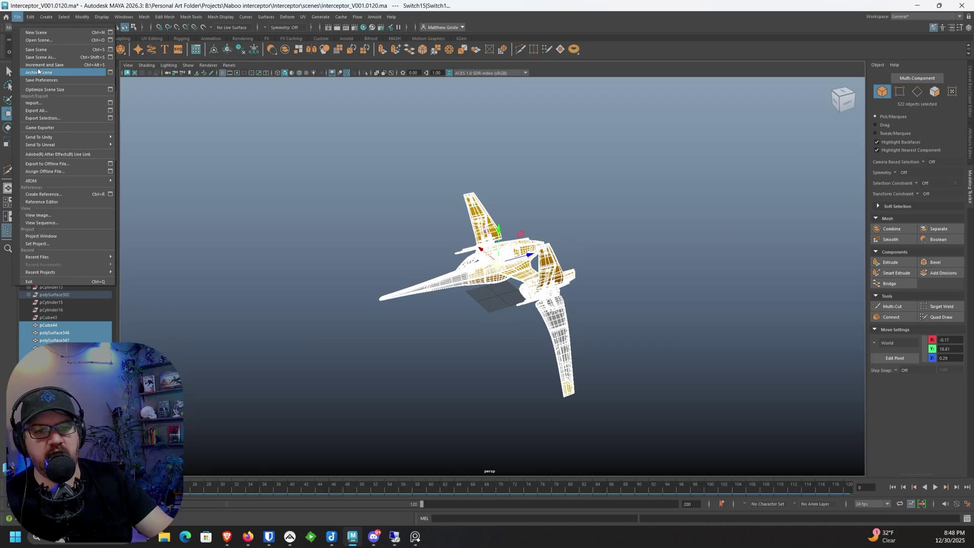
click(37, 68)
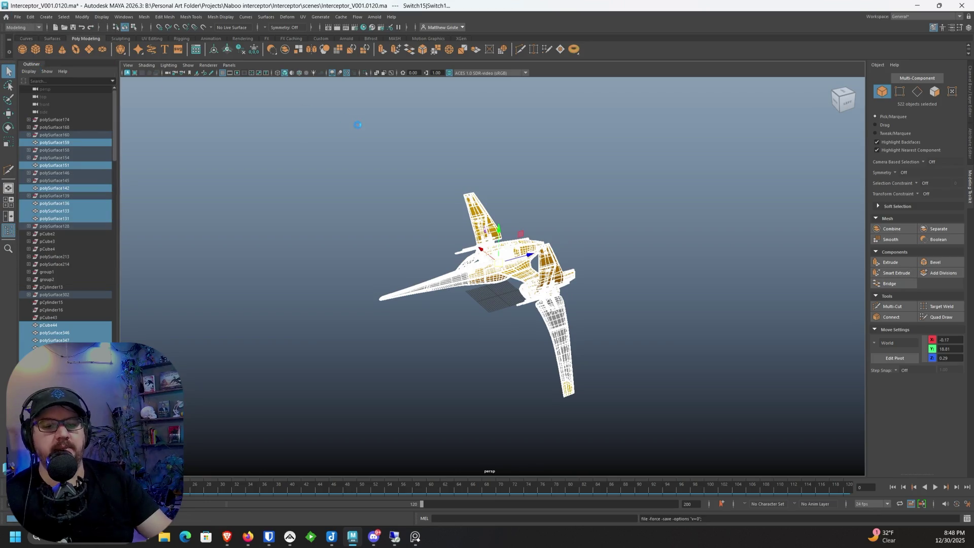
key(w)
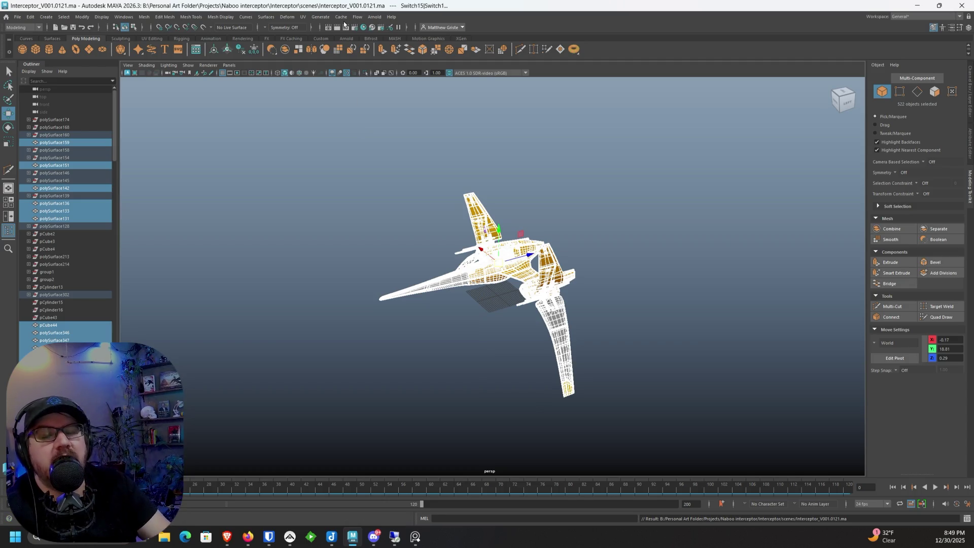
key(alt+Tab)
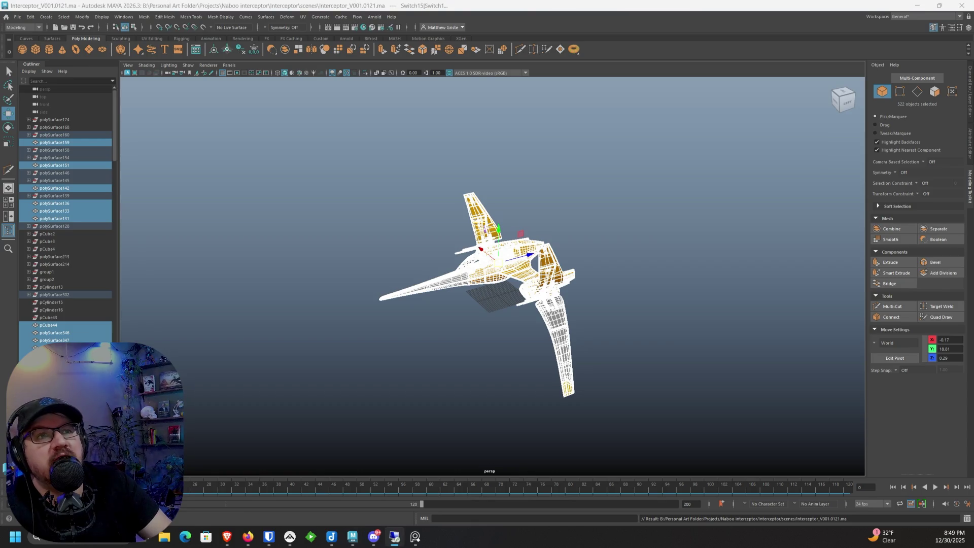